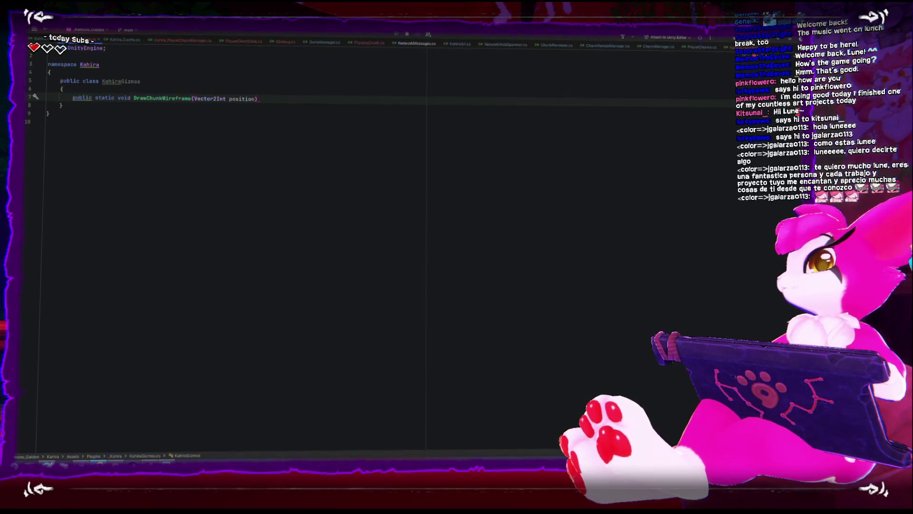
Give DrawChunkWireframe a method body containing a Gizmos.DrawWireCube() call
{"action": "type", "text": "{"}
{"action": "key", "text": "Return"}
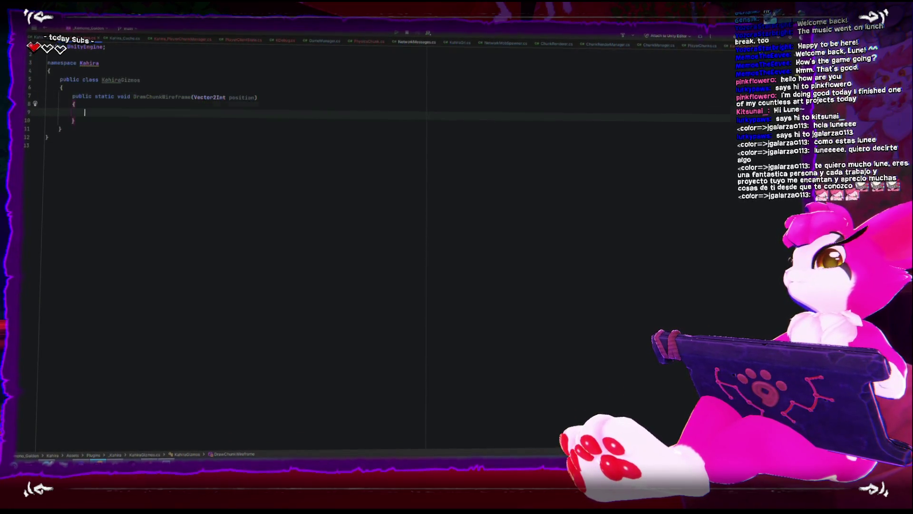
{"action": "type", "text": "Gizm"}
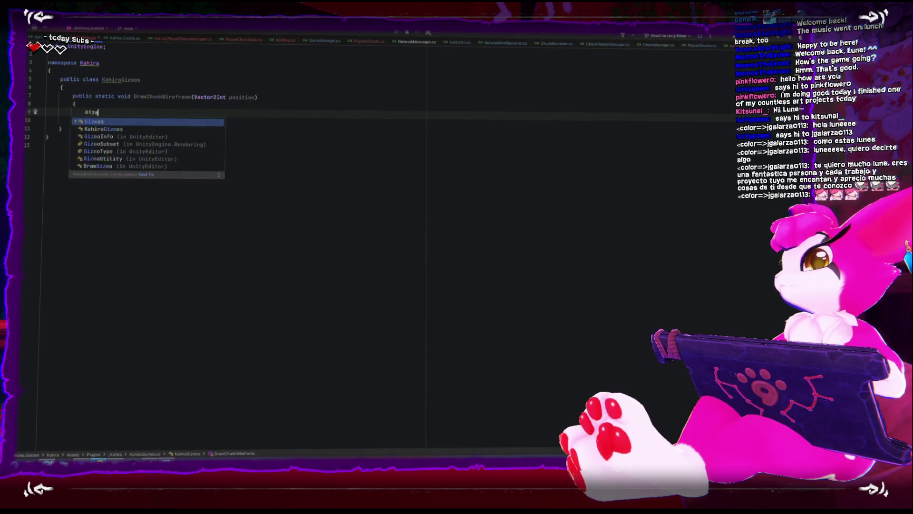
{"action": "type", "text": "os.draw"}
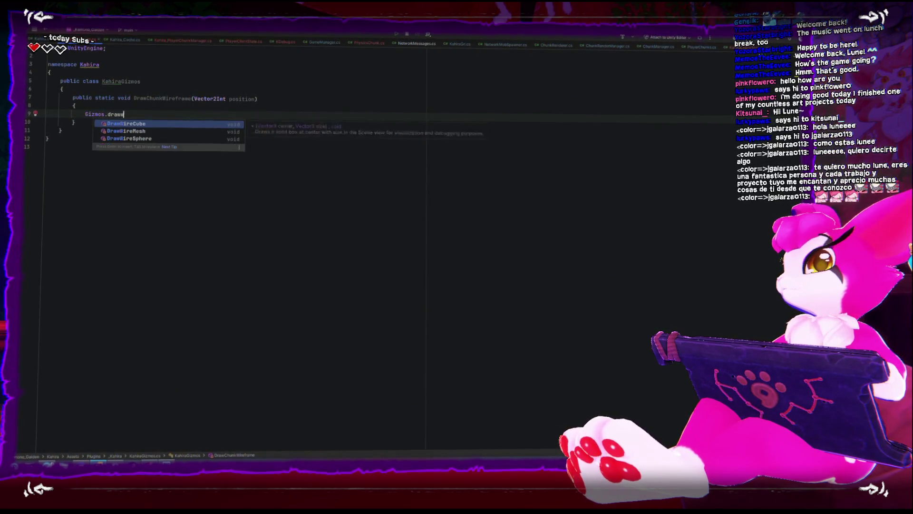
{"action": "key", "text": "Return"}
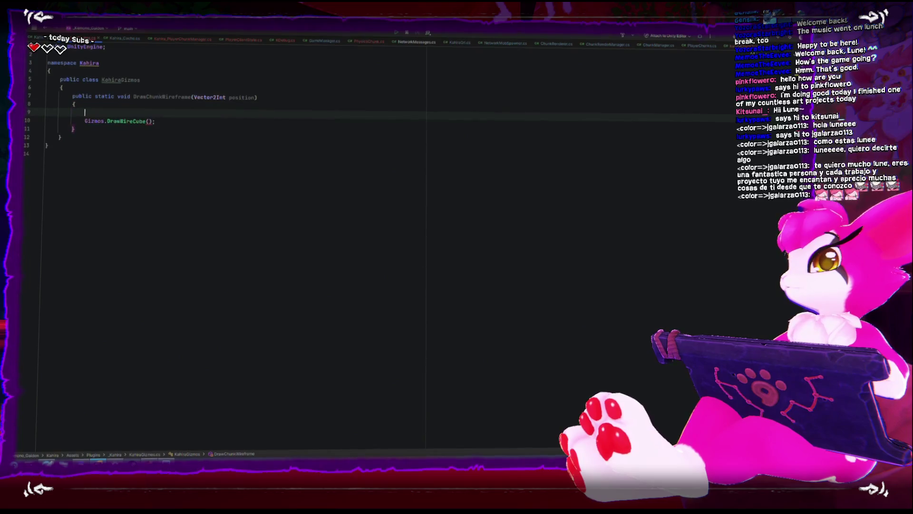
Above the call, declare Vector3 worldPosition = Kahira.ChunkToWorldCoordinates(position)
{"action": "key", "text": "ctrl+alt+Return"}
{"action": "key", "text": "ctrl+alt+Return"}
{"action": "type", "text": "Ve"}
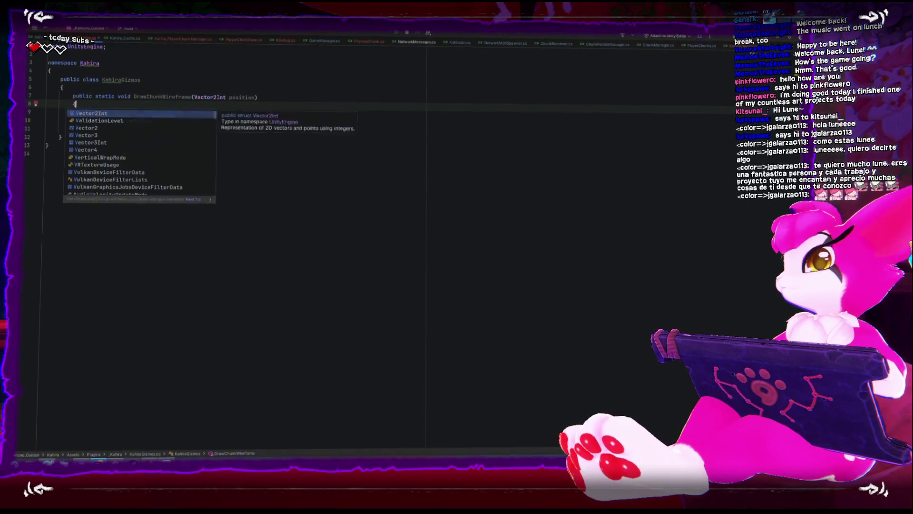
{"action": "type", "text": "ctor3 positio"}
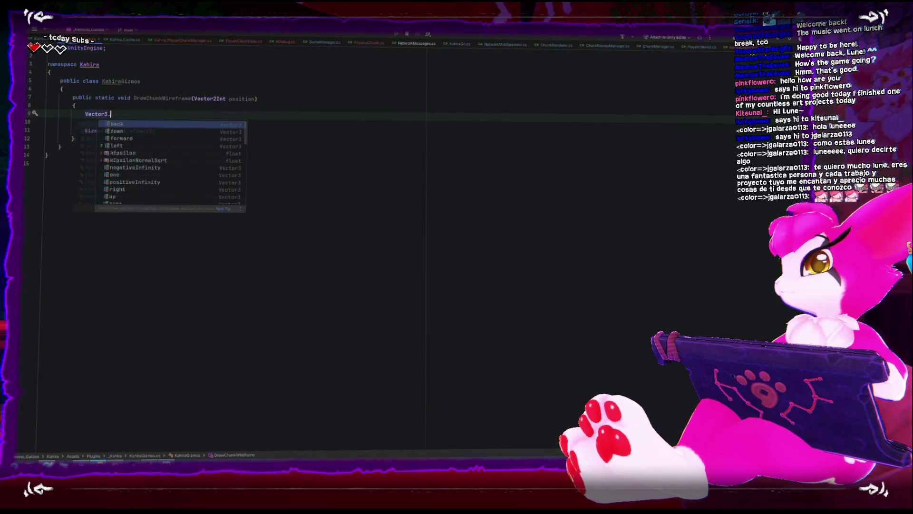
{"action": "type", "text": "n = p"}
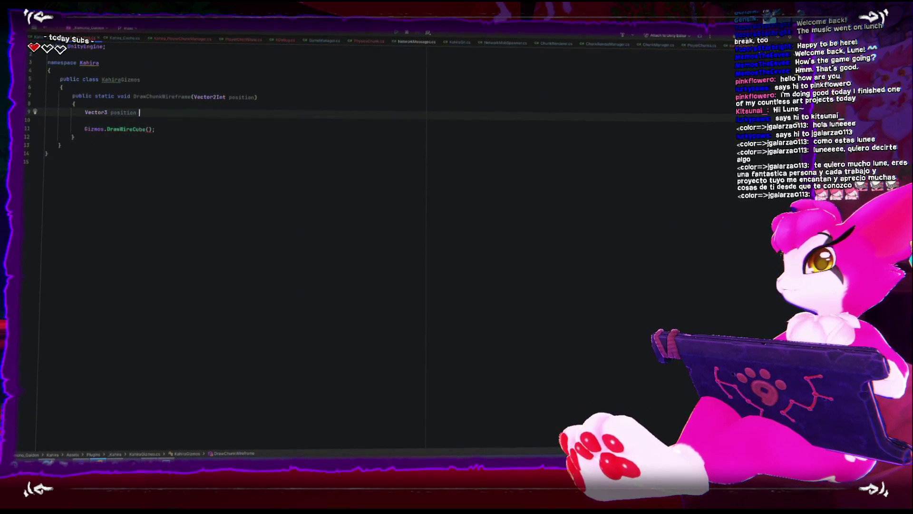
{"action": "key", "text": "BackSpace"}
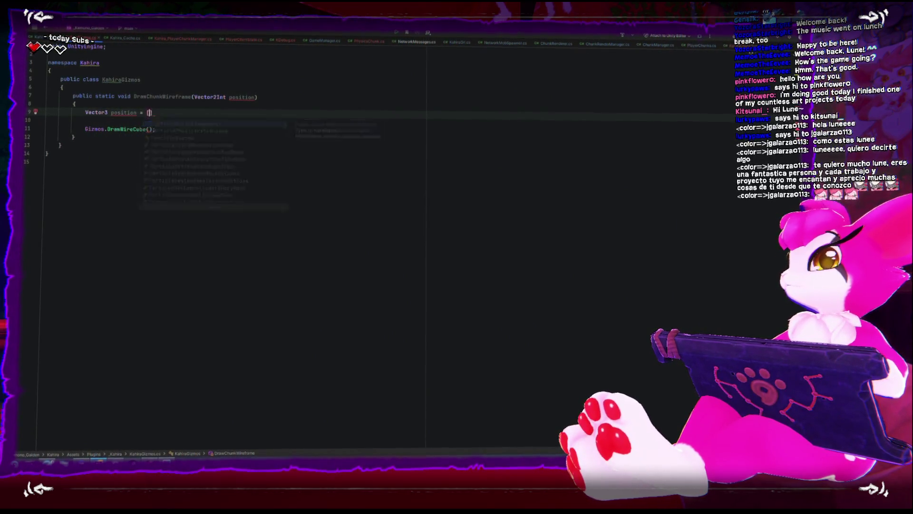
{"action": "type", "text": "Kahira.ka"}
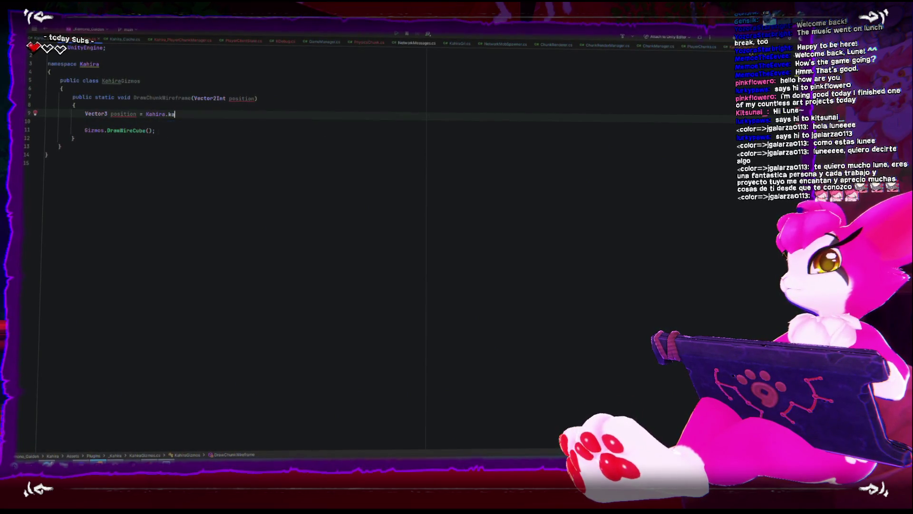
{"action": "key", "text": "BackSpace"}
{"action": "key", "text": "BackSpace"}
{"action": "type", "text": "."}
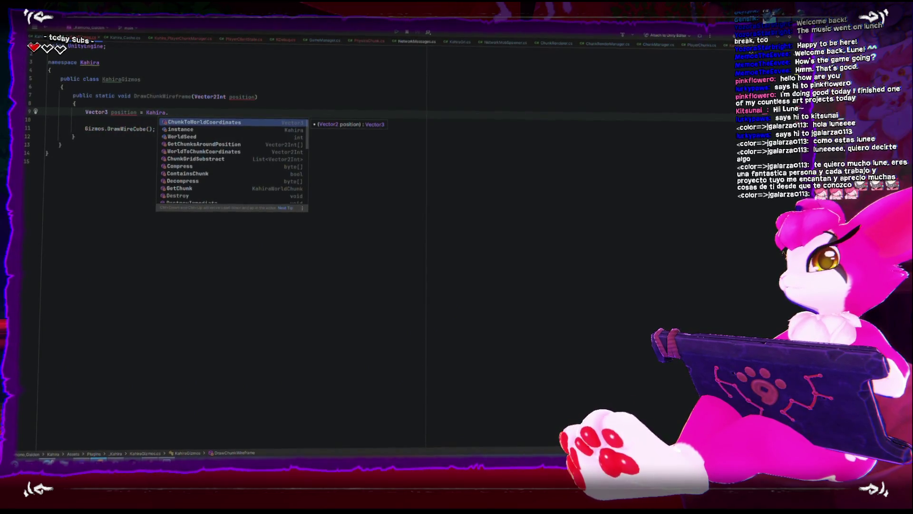
{"action": "key", "text": "Return"}
{"action": "type", "text": "position)"}
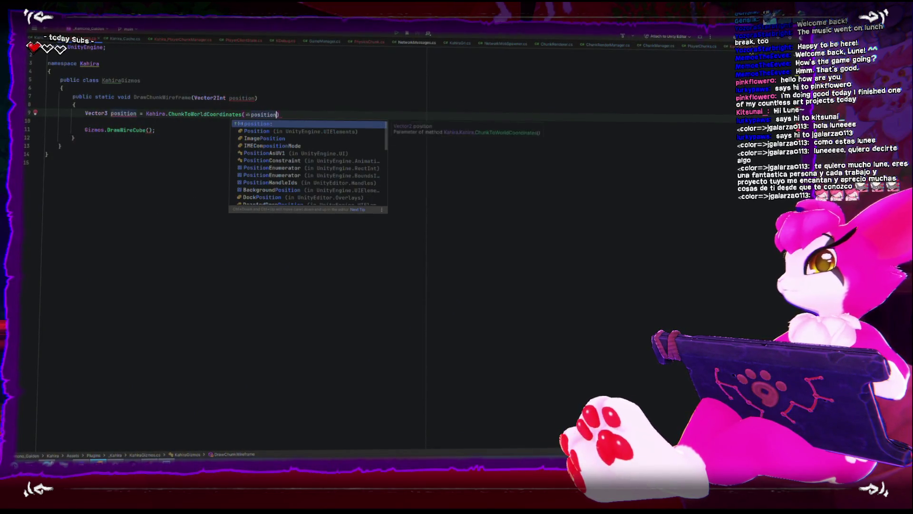
{"action": "key", "text": "Return"}
{"action": "type", "text": ");"}
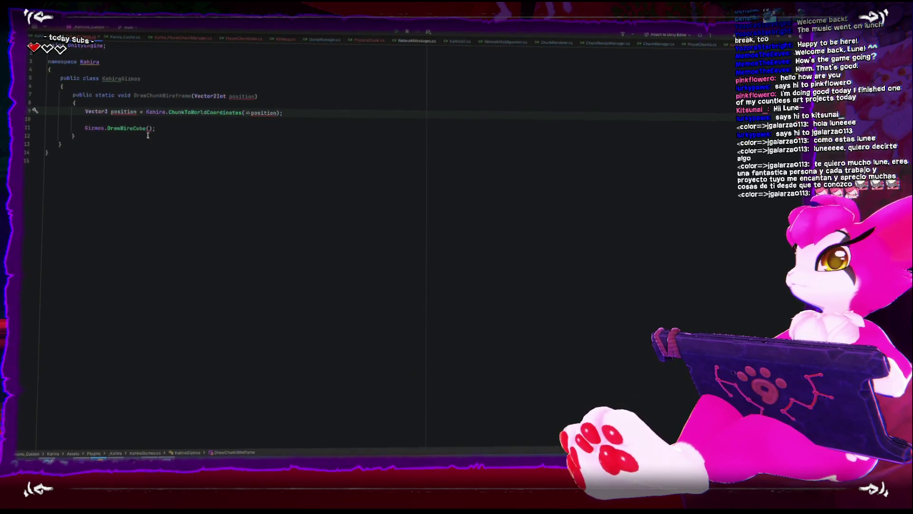
{"action": "type", "text": "sition"}
{"action": "left_click", "coordinate": [381, 114]}
{"action": "key", "text": "Return"}
Declare Vector3Int chunkSize = Settings.chunkSize; below worldPosition
{"action": "type", "text": "Vector3 "}
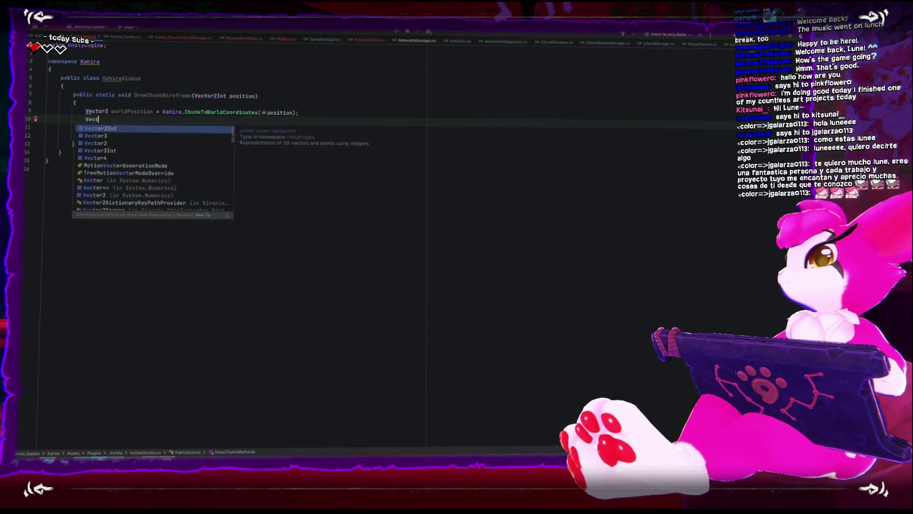
{"action": "type", "text": "chunk"}
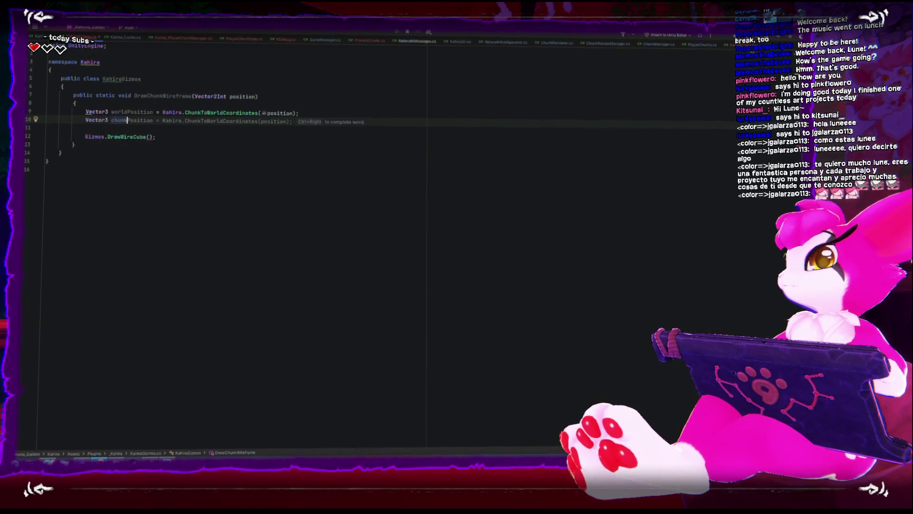
{"action": "type", "text": "Size = K"}
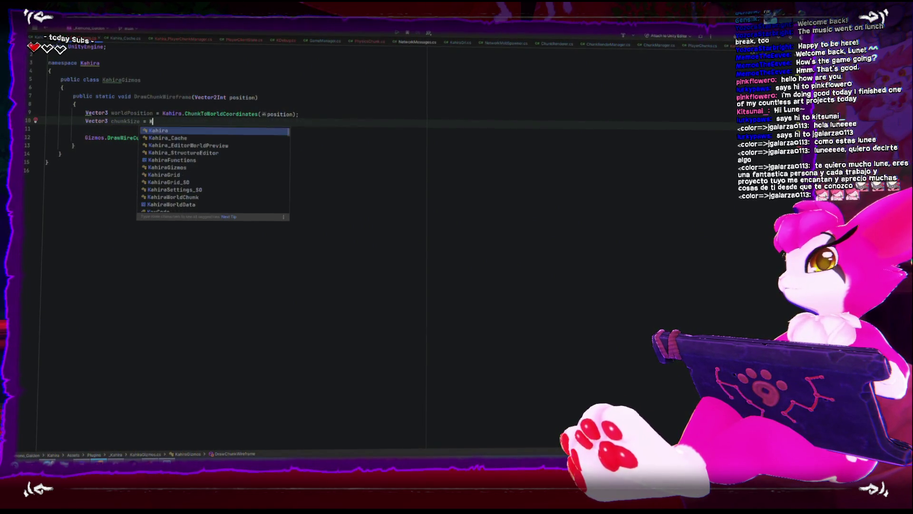
{"action": "type", "text": "ahira.se"}
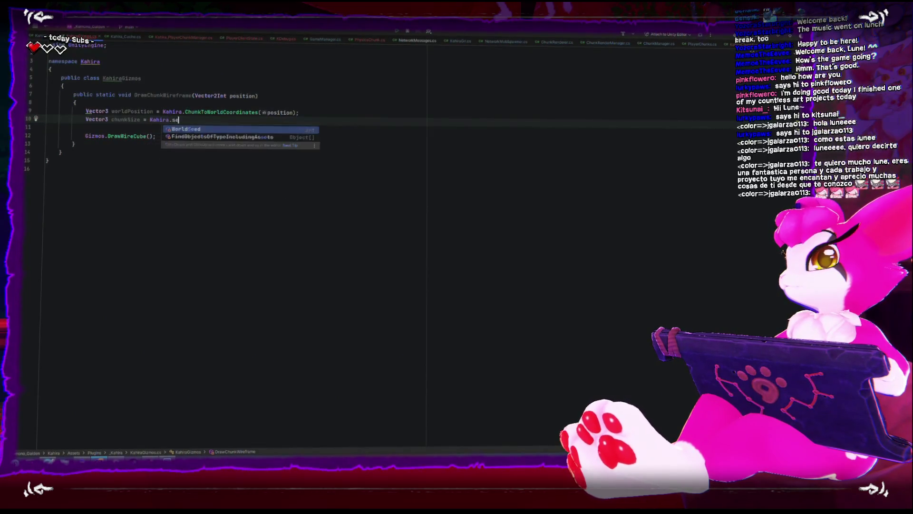
{"action": "key", "text": "BackSpace"}
{"action": "key", "text": "BackSpace"}
{"action": "key", "text": "BackSpace"}
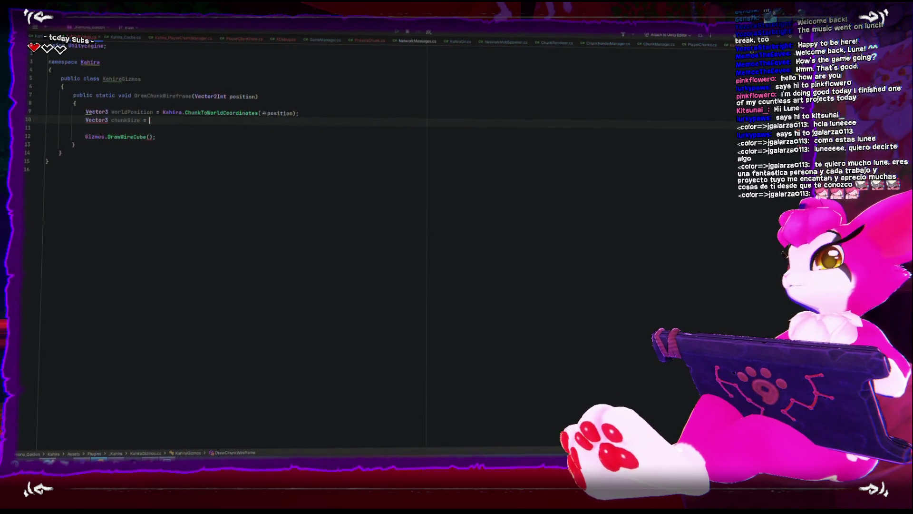
{"action": "type", "text": "Settings."}
{"action": "key", "text": "Return"}
{"action": "type", "text": ";"}
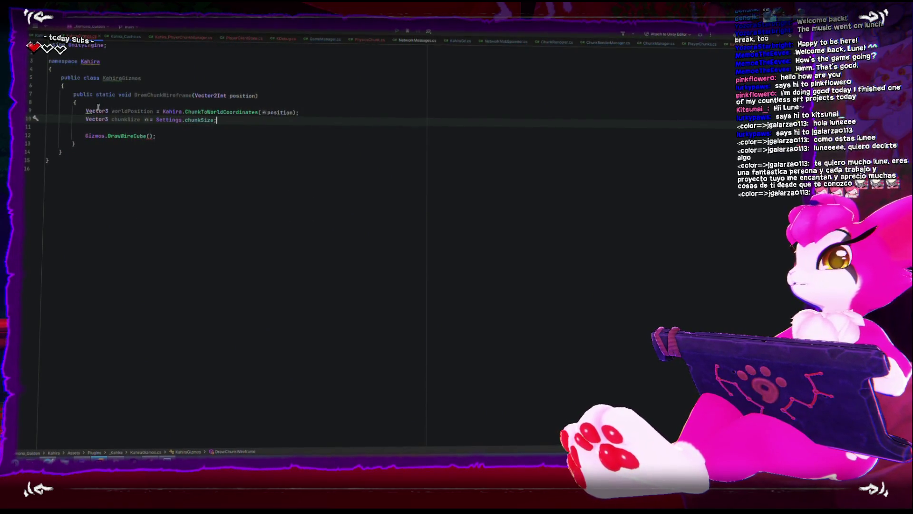
{"action": "mouse_move", "coordinate": [194, 121]}
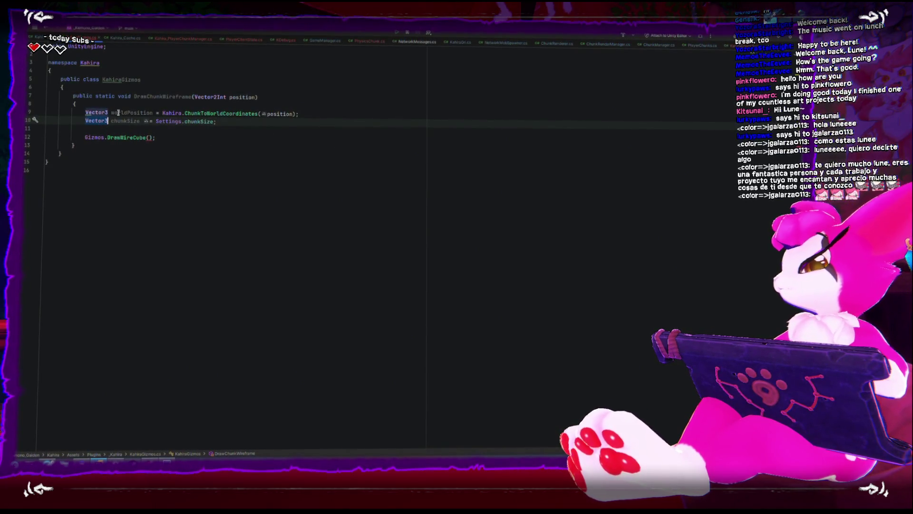
{"action": "key", "text": "ctrl+space"}
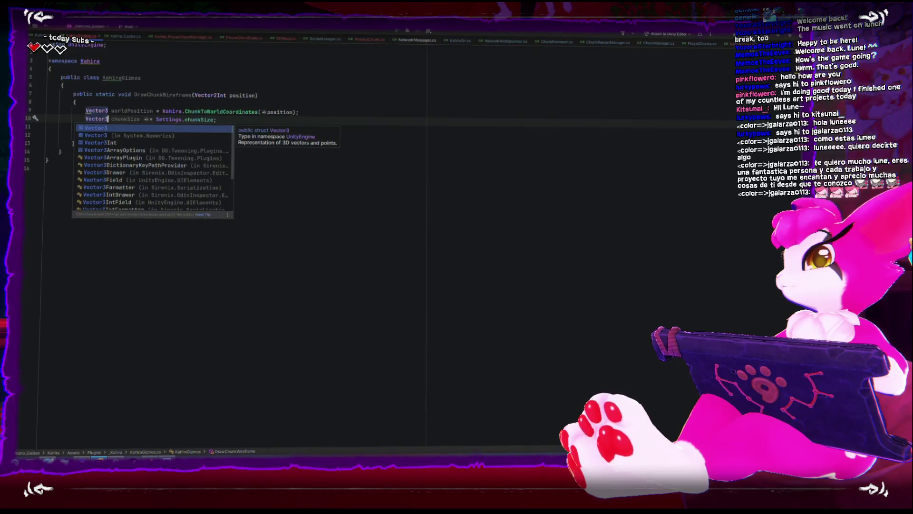
{"action": "type", "text": "Int"}
{"action": "key", "text": "Return"}
Pass worldPosition + chunkSize as the Gizmos.DrawWireCube argument
{"action": "left_click", "coordinate": [84, 128]}
{"action": "left_click", "coordinate": [152, 137]}
{"action": "key", "text": "Left"}
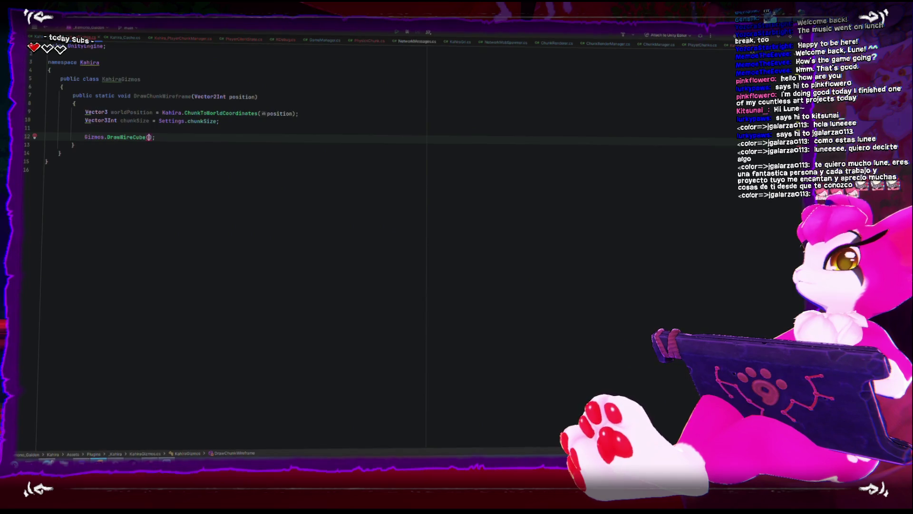
{"action": "key", "text": "Left"}
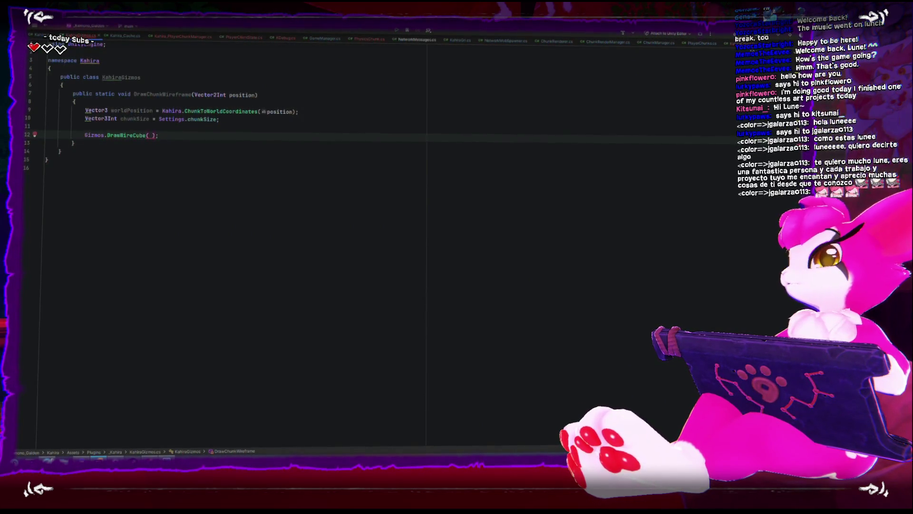
{"action": "type", "text": "worldPosition "}
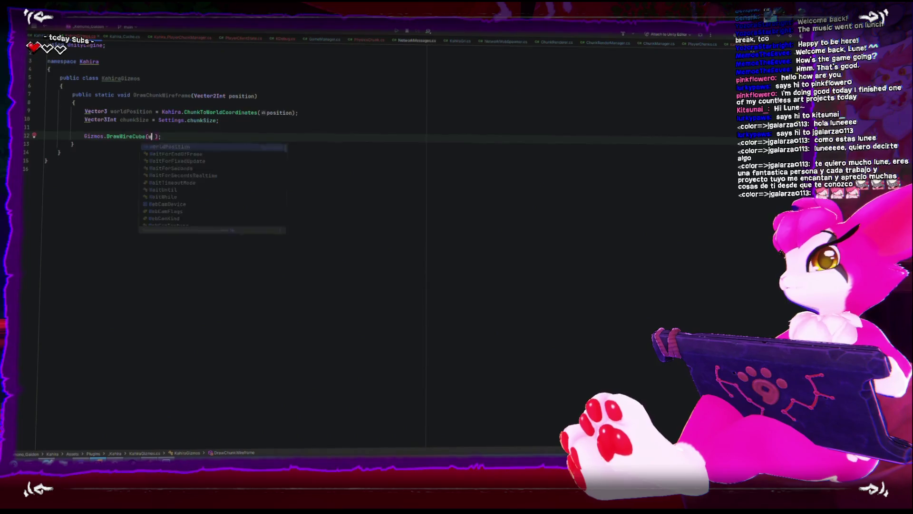
{"action": "type", "text": "+ chunkSize"}
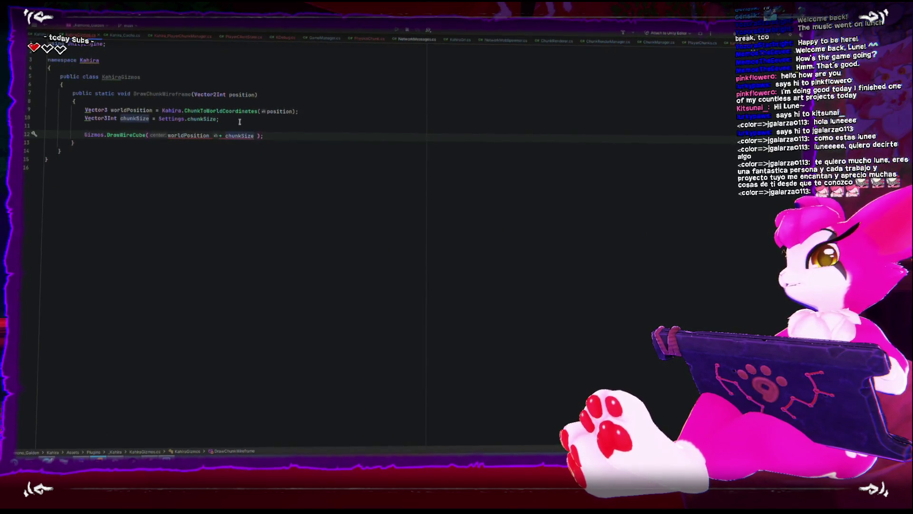
{"action": "key", "text": "ctrl+backslash"}
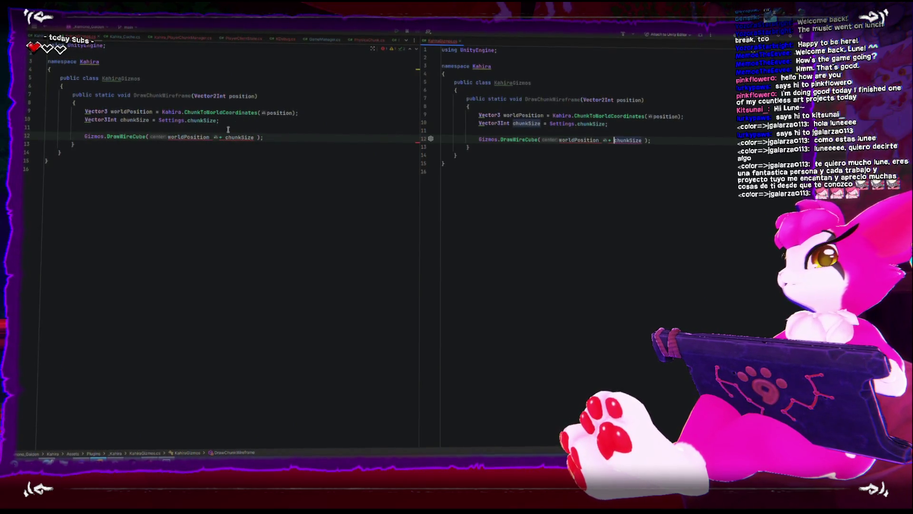
Retype chunkSize as Vector3 and center the cube at worldPosition + (chunkSize * .5f)
{"action": "key", "text": "ctrl+F4"}
{"action": "type", "text": "("}
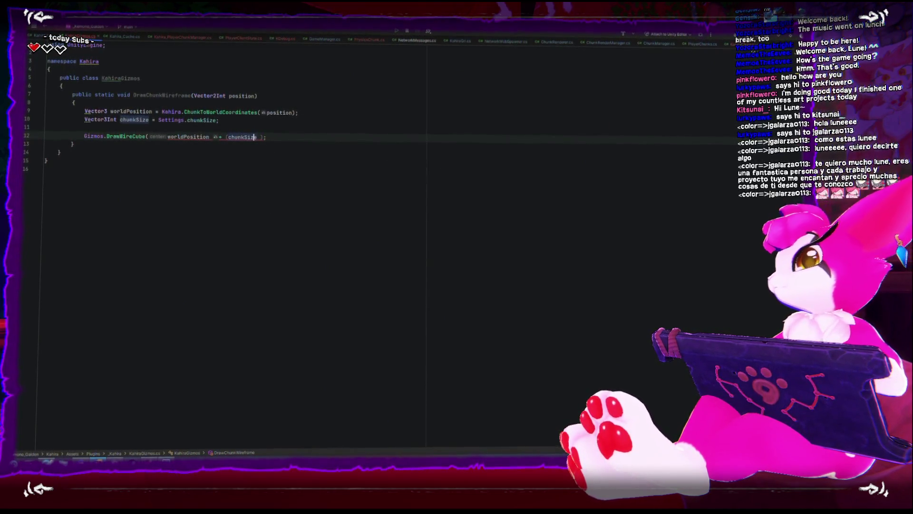
{"action": "type", "text": ".5"}
{"action": "left_click", "coordinate": [115, 118]}
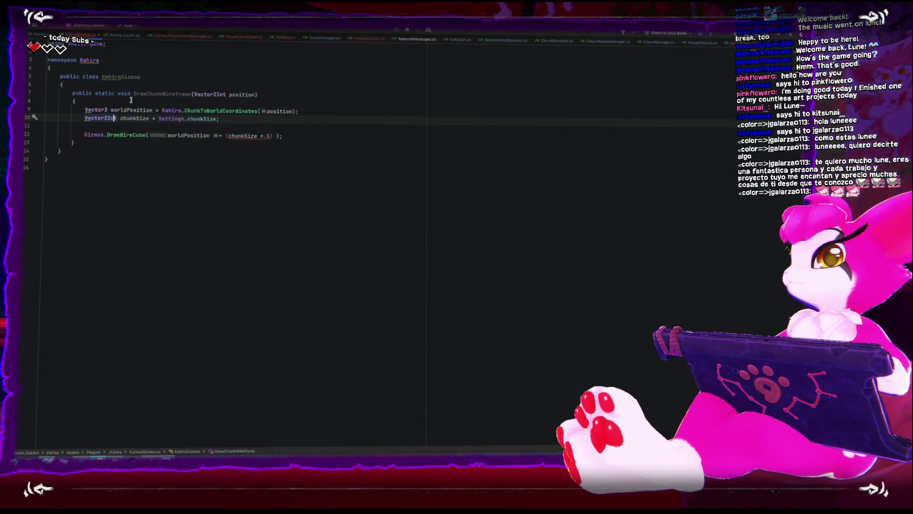
{"action": "key", "text": "BackSpace"}
{"action": "key", "text": "BackSpace"}
{"action": "key", "text": "BackSpace"}
{"action": "left_click", "coordinate": [250, 168]}
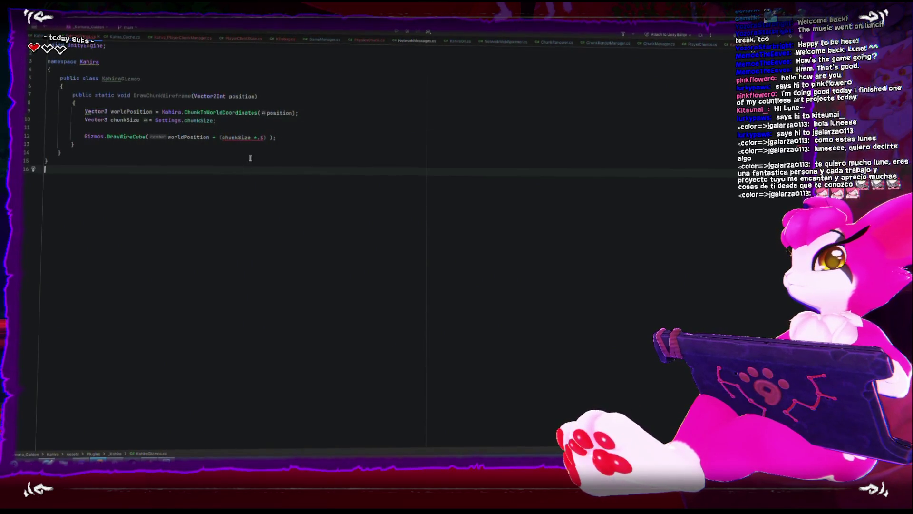
{"action": "left_click", "coordinate": [265, 138]}
{"action": "type", "text": "f)"}
Add chunkSize as the DrawWireCube size argument and select the DrawChunkWireframe name
{"action": "key", "text": "Down"}
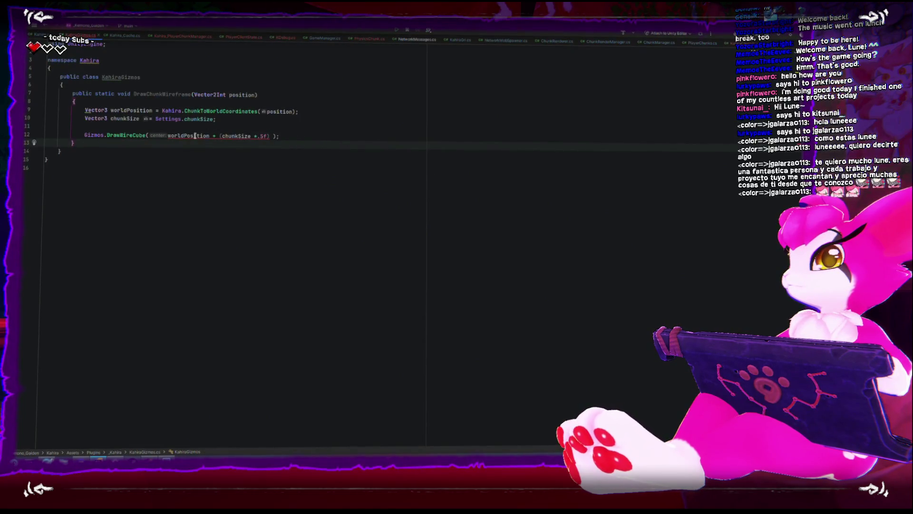
{"action": "key", "text": "Up"}
{"action": "type", "text": ","}
{"action": "key", "text": "Tab"}
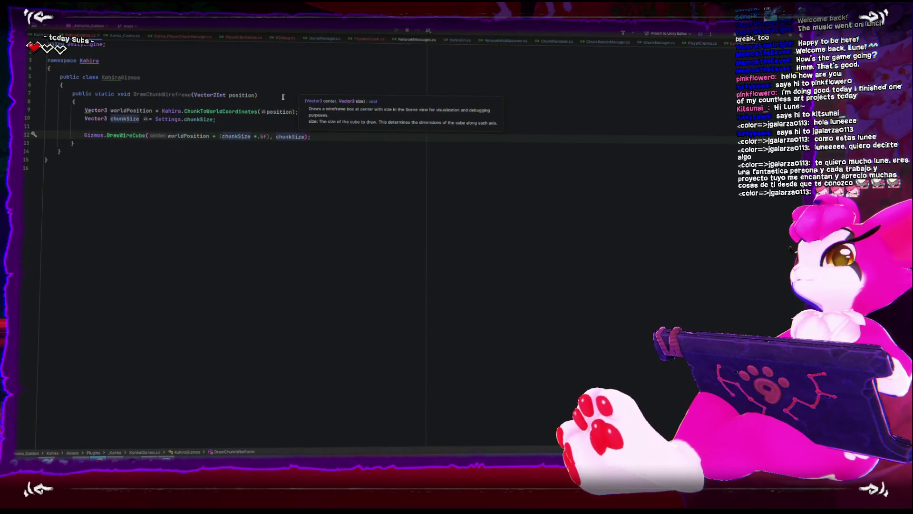
{"action": "double_click", "coordinate": [144, 95]}
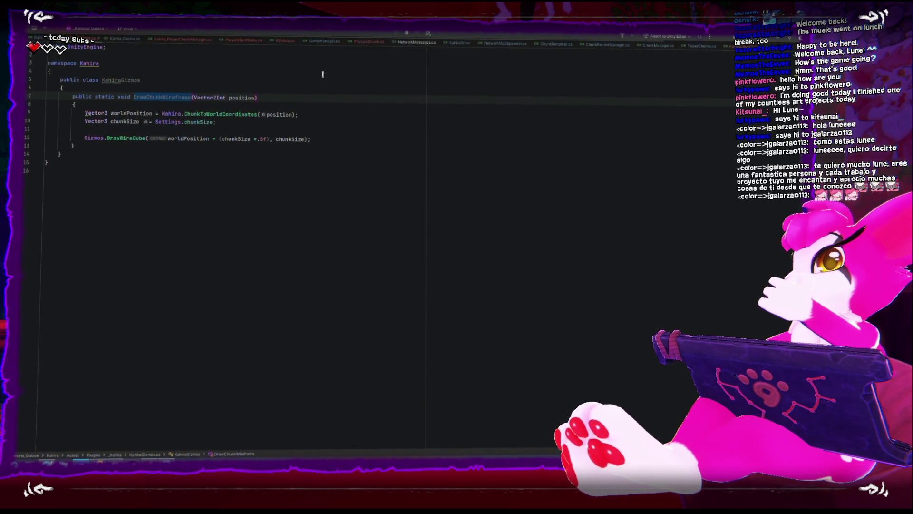
Call Kahira.KahiraGizmos.DrawChunkWireframe(chunkPosition) in PlayerClientState's OnDrawGizmos, then switch to Unity
{"action": "left_click", "coordinate": [239, 39]}
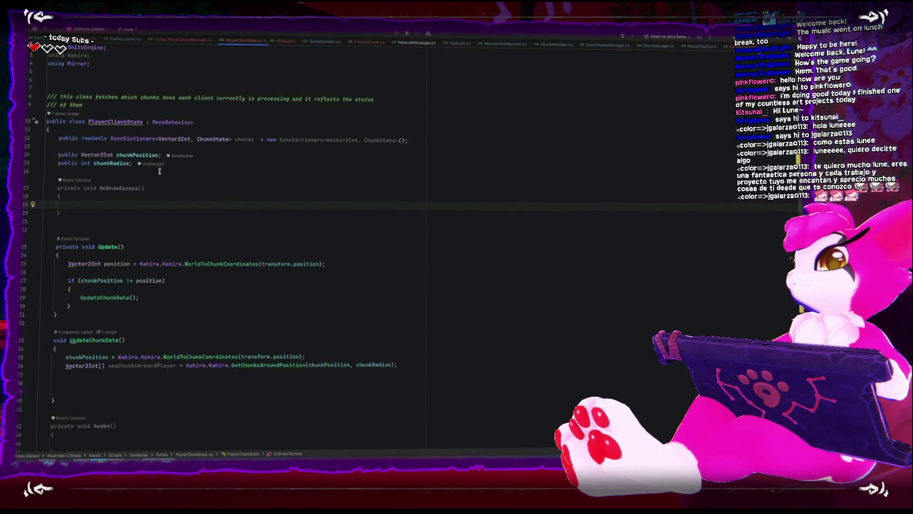
{"action": "type", "text": "DrawChunkWireframe"}
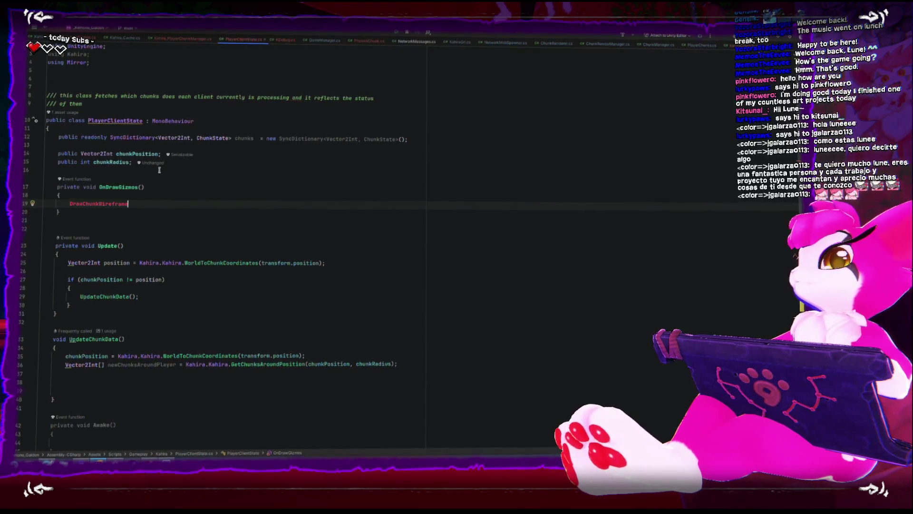
{"action": "key", "text": "ctrl+BackSpace"}
{"action": "type", "text": "Kahira.Kahira."}
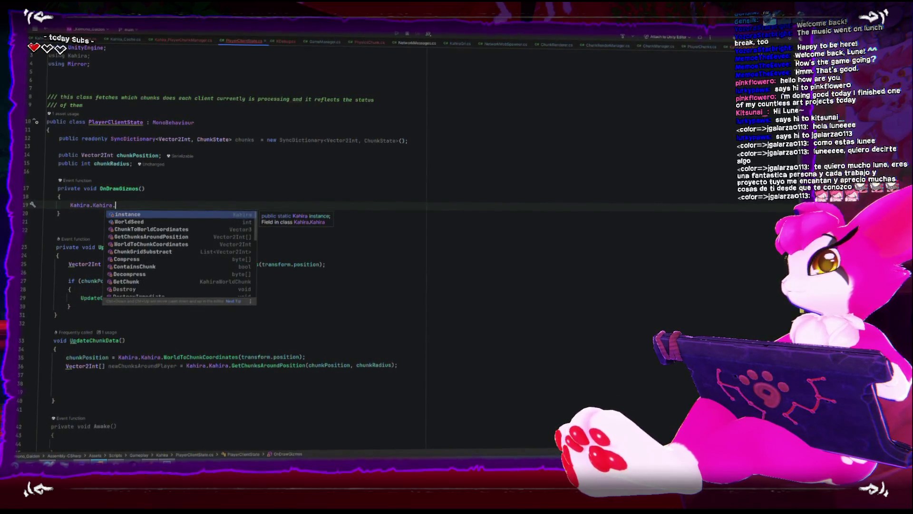
{"action": "key", "text": "BackSpace"}
{"action": "key", "text": "BackSpace"}
{"action": "key", "text": "BackSpace"}
{"action": "type", "text": "giz"}
{"action": "key", "text": "Return"}
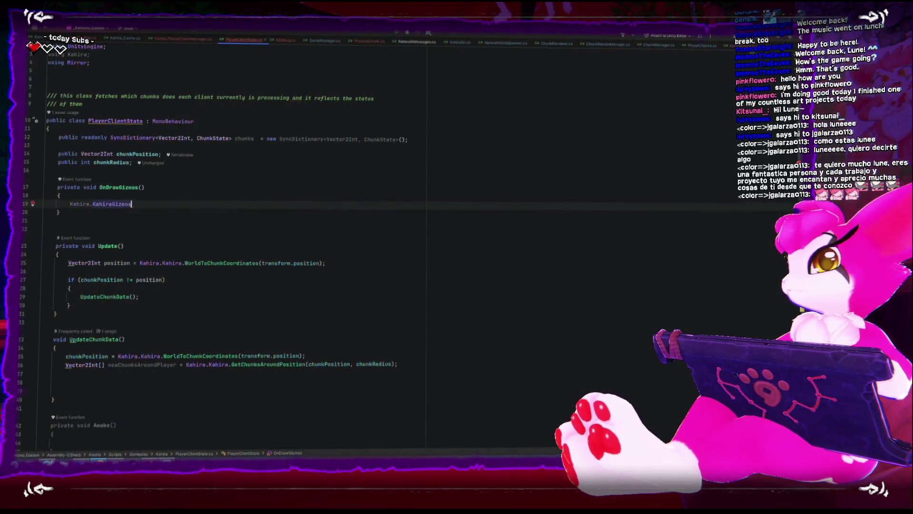
{"action": "type", "text": "."}
{"action": "key", "text": "Return"}
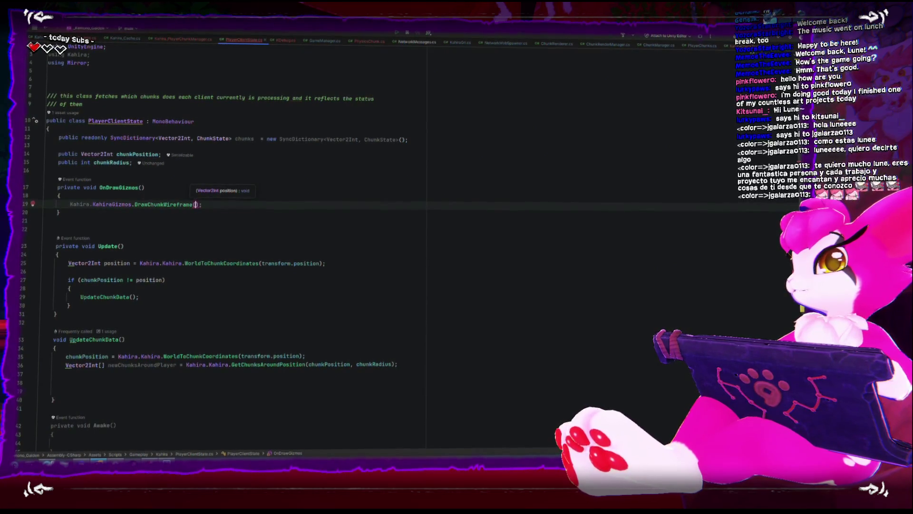
{"action": "type", "text": "chunk"}
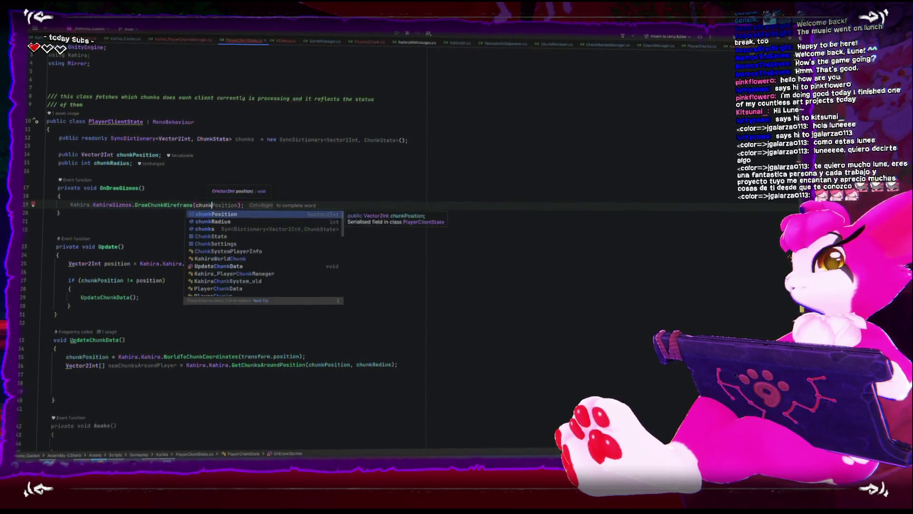
{"action": "key", "text": "Return"}
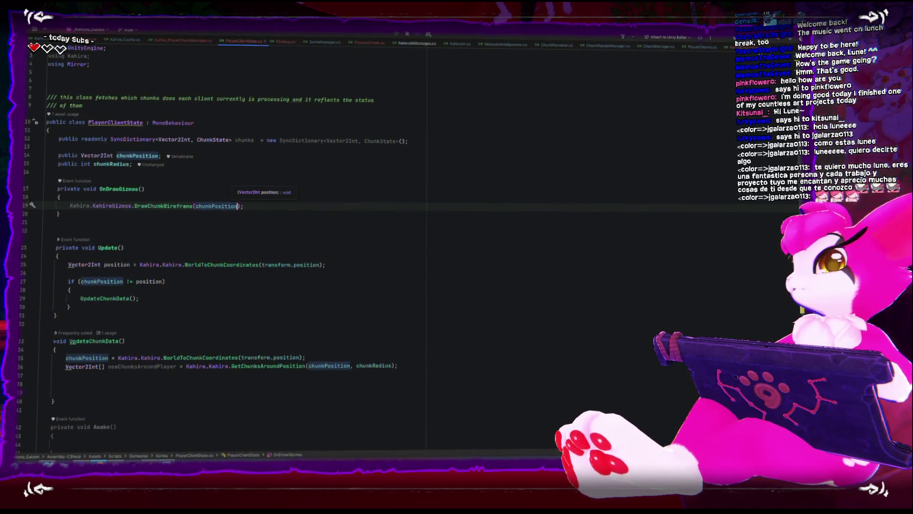
{"action": "key", "text": "End"}
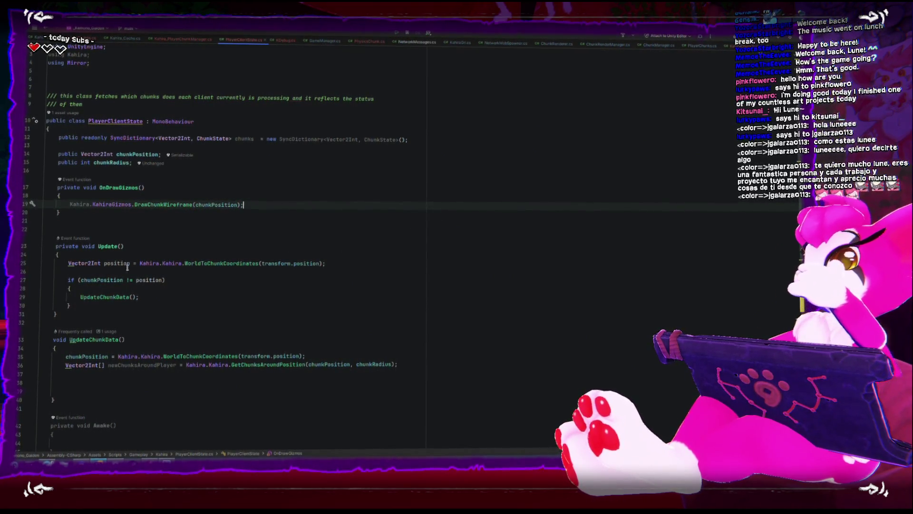
{"action": "key", "text": "alt+Tab"}
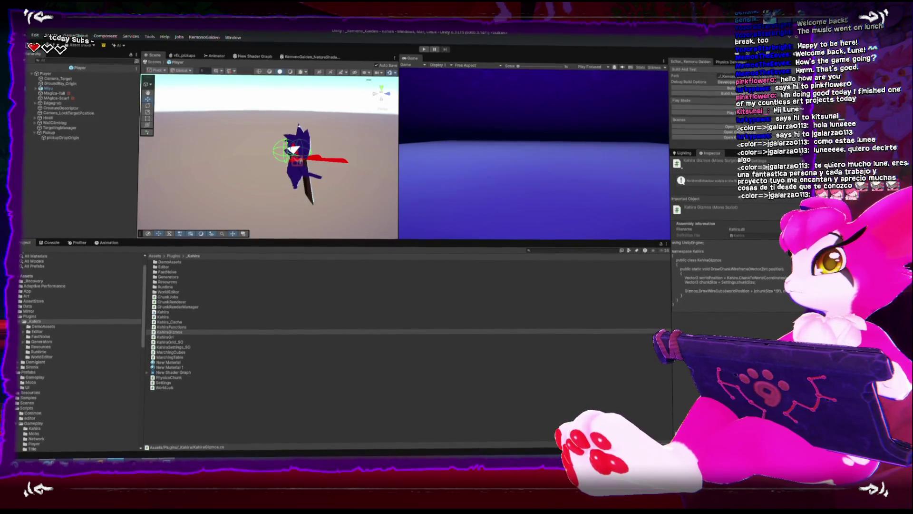
Exit the Player prefab to the Kahira scene, attempt play mode, and show the Console
{"action": "left_click", "coordinate": [28, 71]}
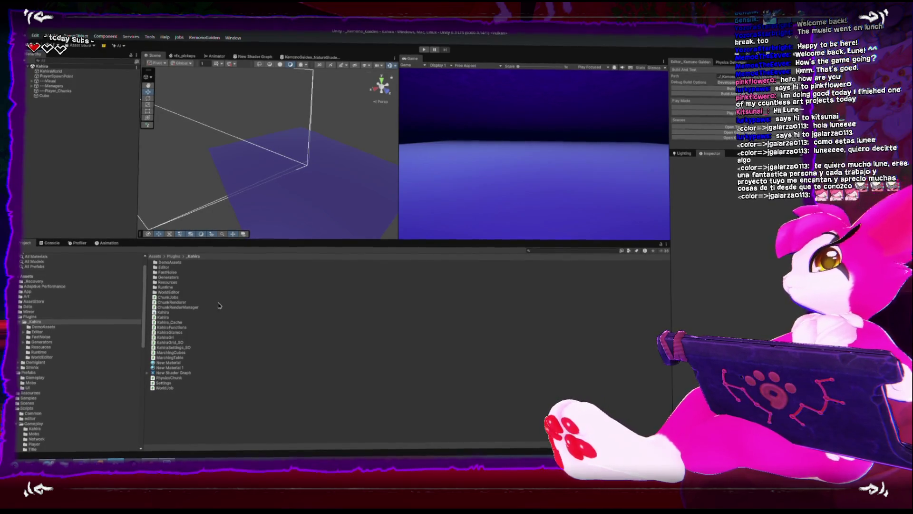
{"action": "mouse_move", "coordinate": [251, 159]}
{"action": "left_mouse_down"}
{"action": "mouse_move", "coordinate": [237, 152]}
{"action": "mouse_move", "coordinate": [247, 175]}
{"action": "left_mouse_up"}
{"action": "key", "text": "ctrl+p"}
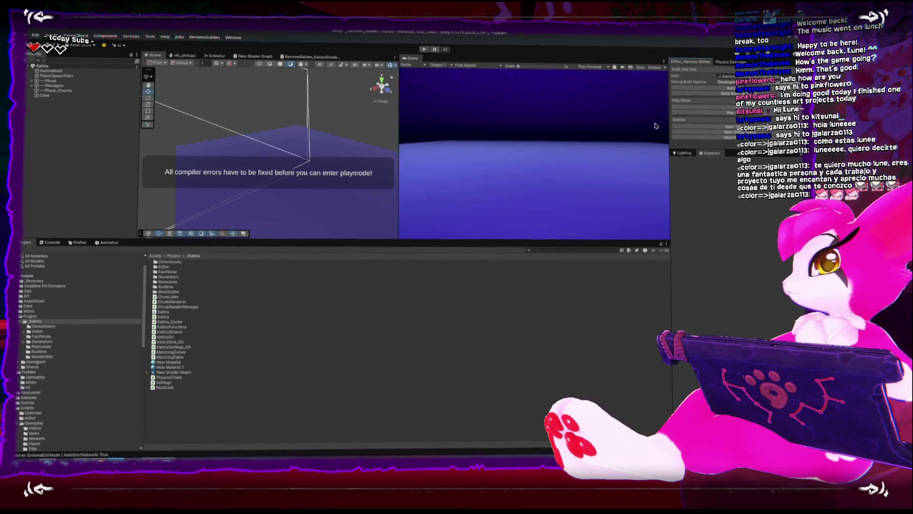
{"action": "left_click", "coordinate": [53, 242]}
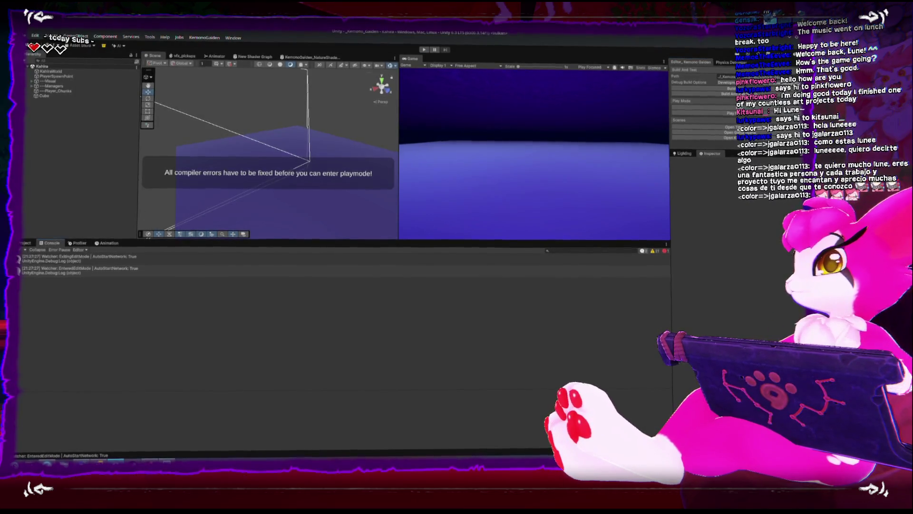
Retry play mode, filter the Console to errors, and open the Mirror Weaver chunks SyncObject error
{"action": "key", "text": "ctrl+p"}
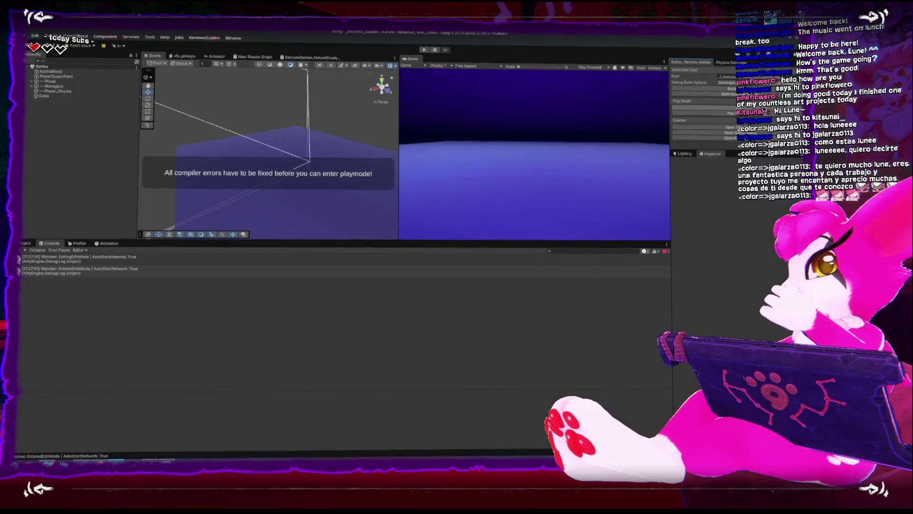
{"action": "left_click", "coordinate": [666, 252]}
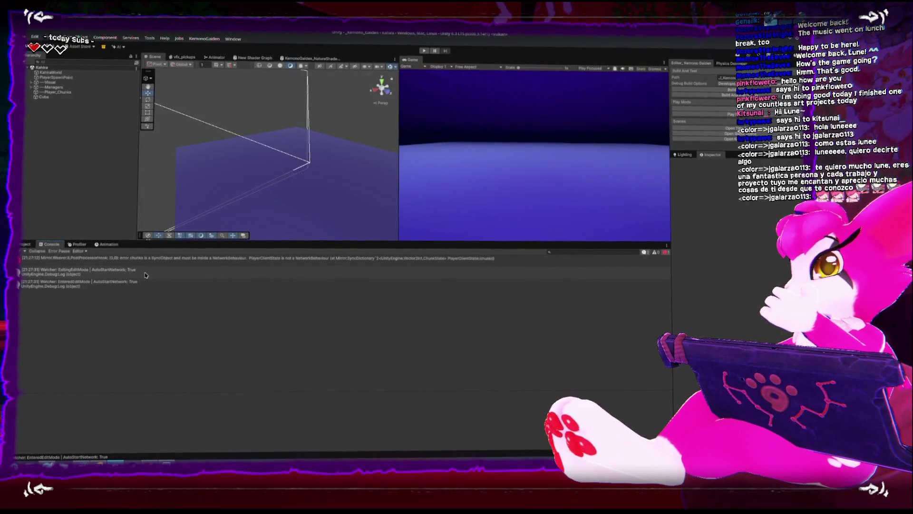
{"action": "left_click", "coordinate": [114, 258]}
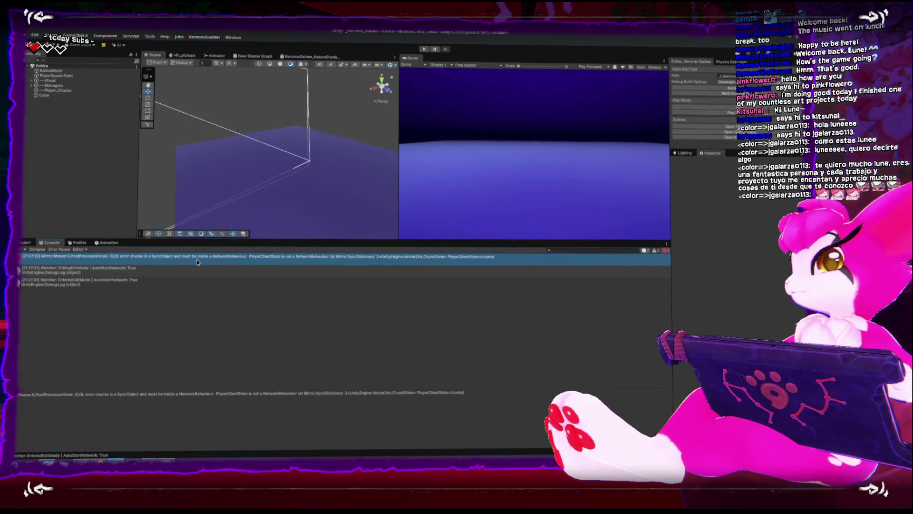
Remove the Kahira_Cache component from KahiraChunkSystem under Managers
{"action": "left_click", "coordinate": [50, 90]}
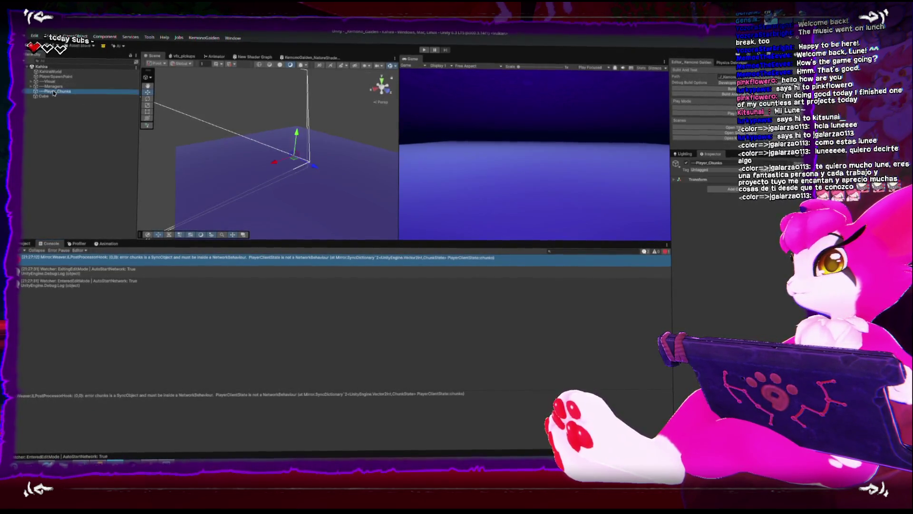
{"action": "left_click", "coordinate": [45, 97]}
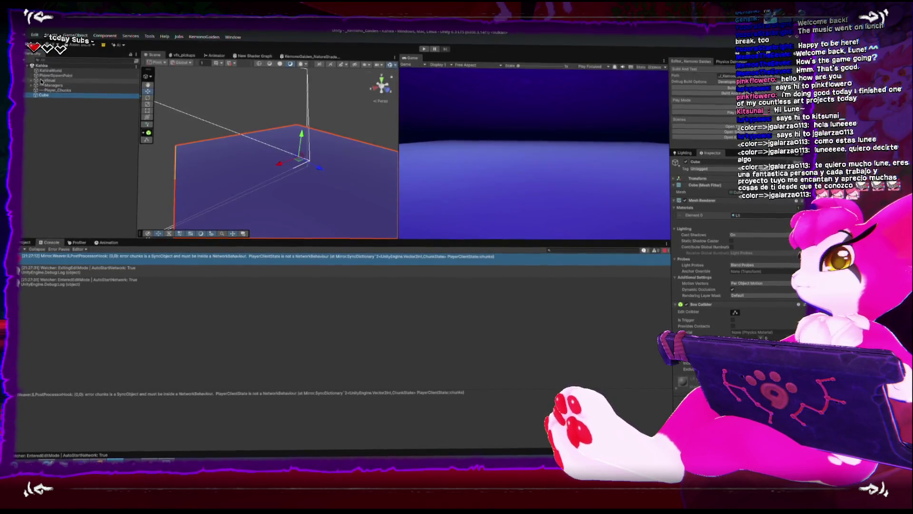
{"action": "left_click", "coordinate": [31, 85]}
{"action": "left_click", "coordinate": [59, 121]}
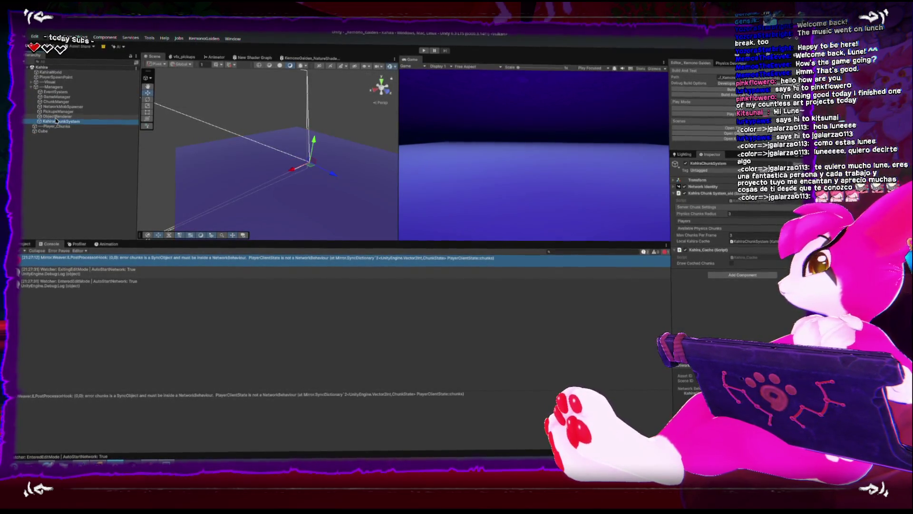
{"action": "right_click", "coordinate": [756, 250]}
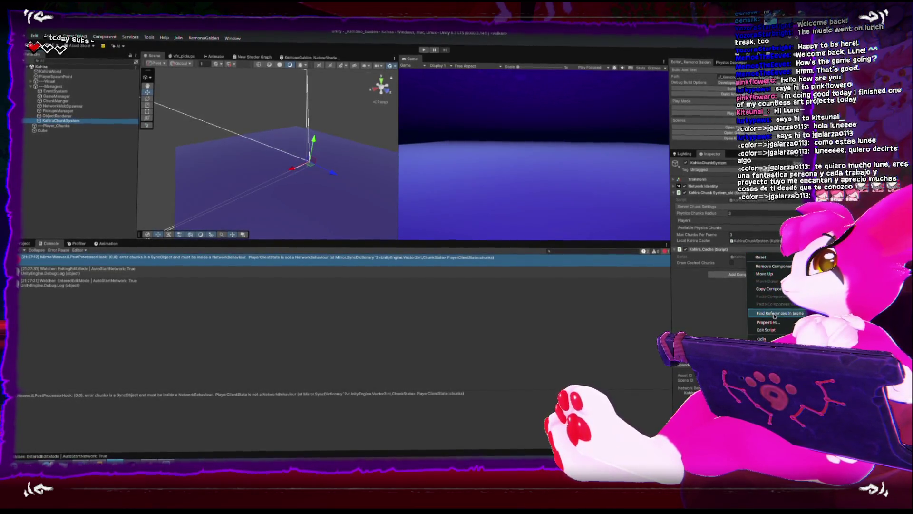
{"action": "left_click", "coordinate": [781, 266]}
Inspect ObjectRenderer, KahiraWorld, Managers, MainCamera_Gameplay and PlayerSpawnPoint in the Hierarchy
{"action": "left_click", "coordinate": [60, 115]}
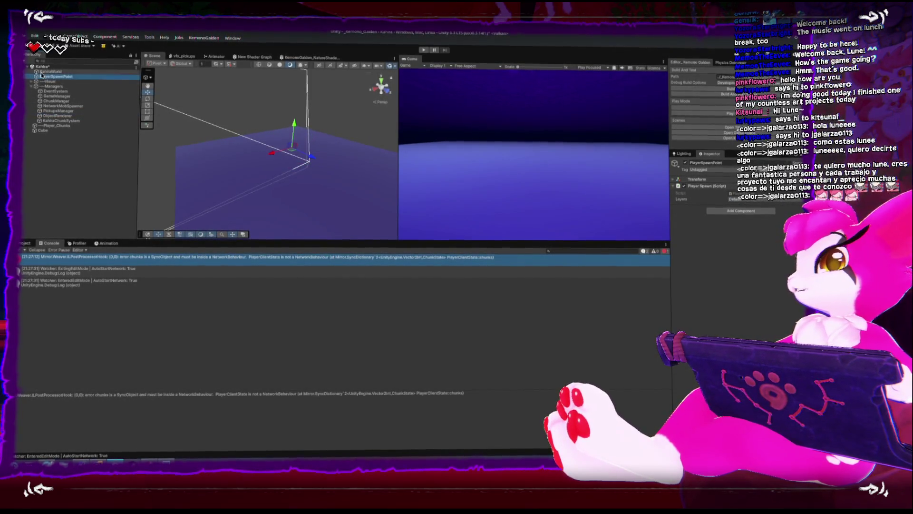
{"action": "left_click", "coordinate": [50, 72]}
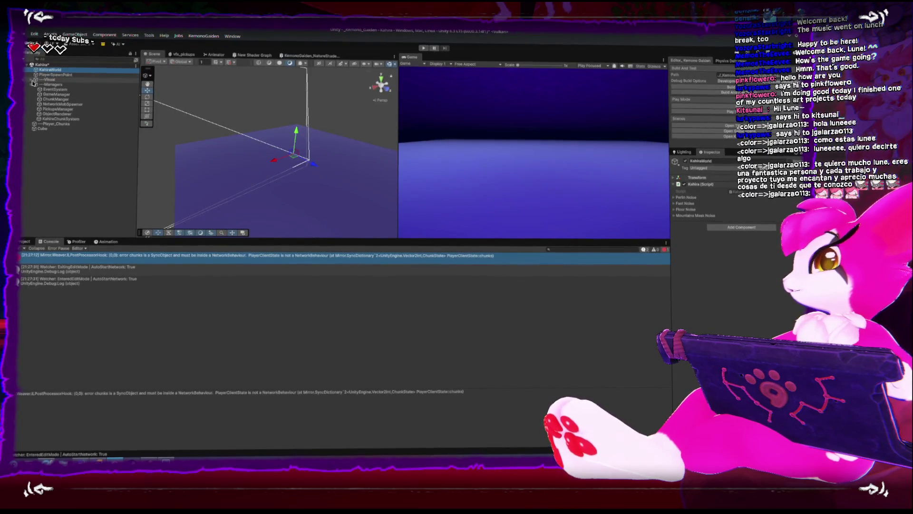
{"action": "left_click", "coordinate": [35, 84]}
{"action": "left_click", "coordinate": [32, 80]}
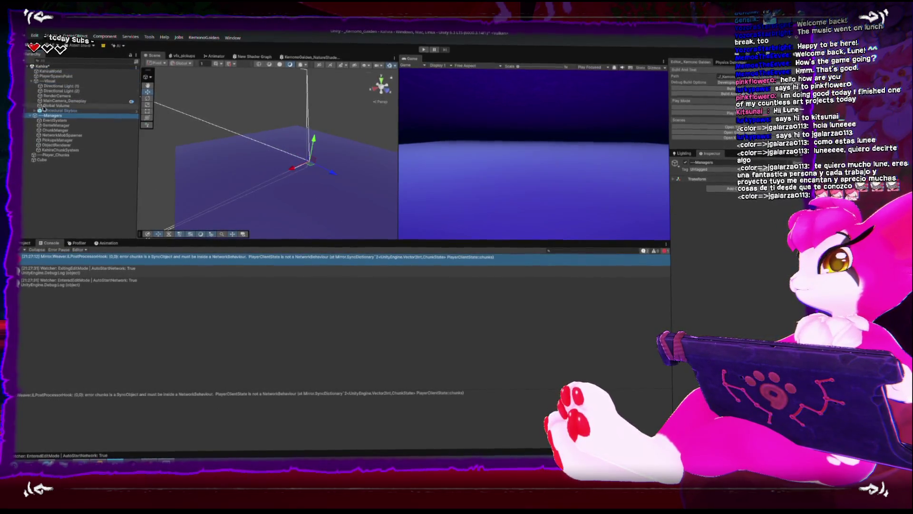
{"action": "left_click", "coordinate": [50, 101]}
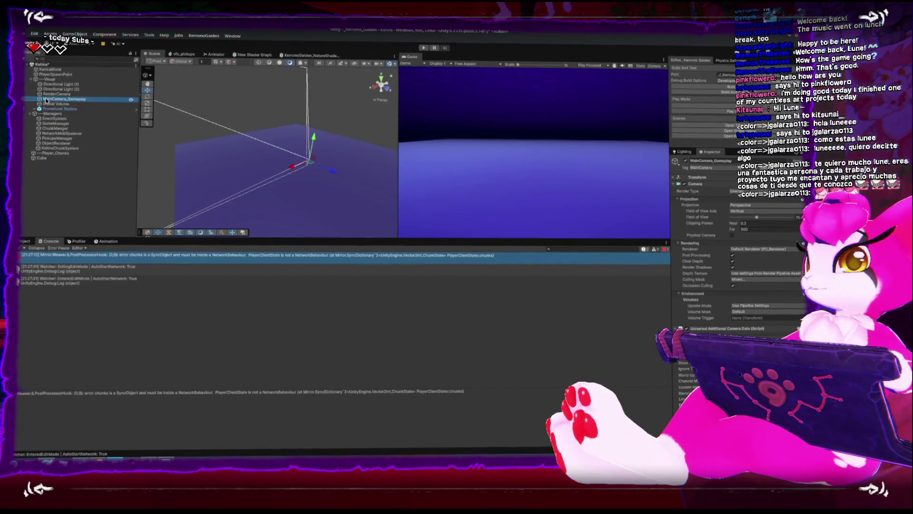
{"action": "left_click", "coordinate": [59, 76]}
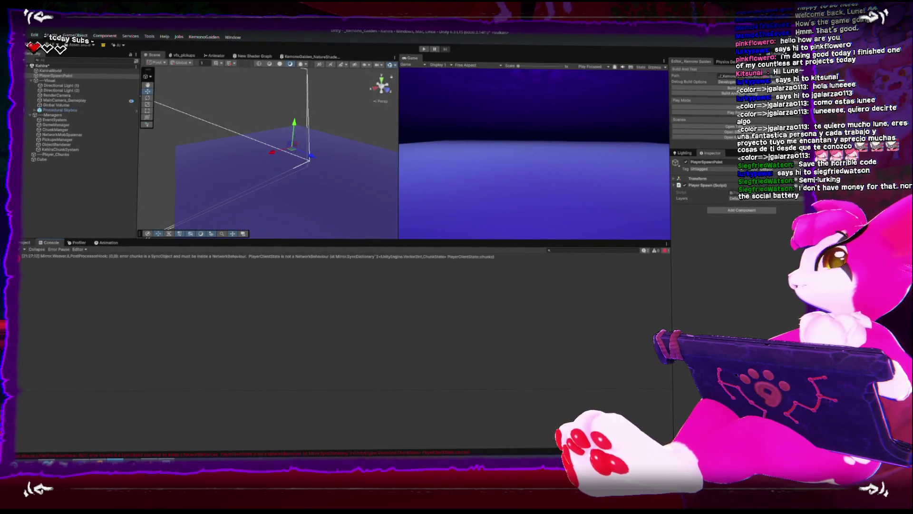
{"action": "left_click", "coordinate": [24, 242]}
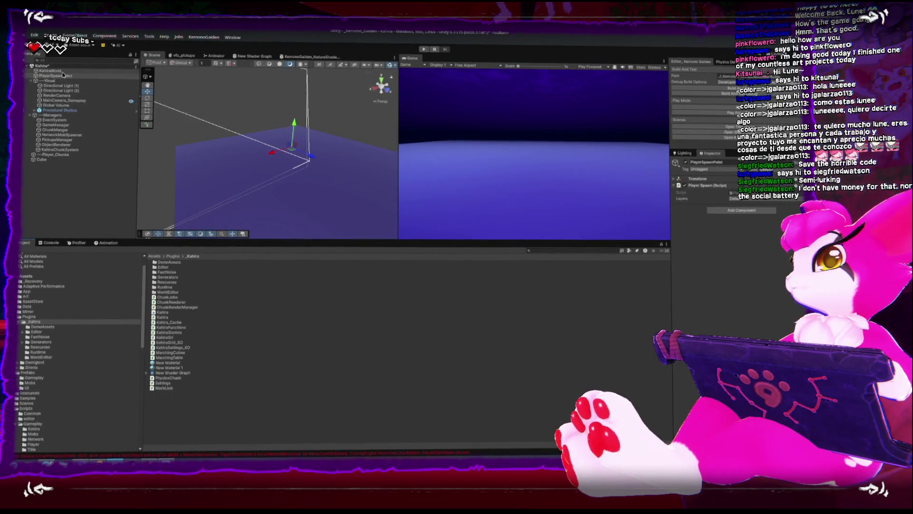
{"action": "left_click", "coordinate": [61, 100]}
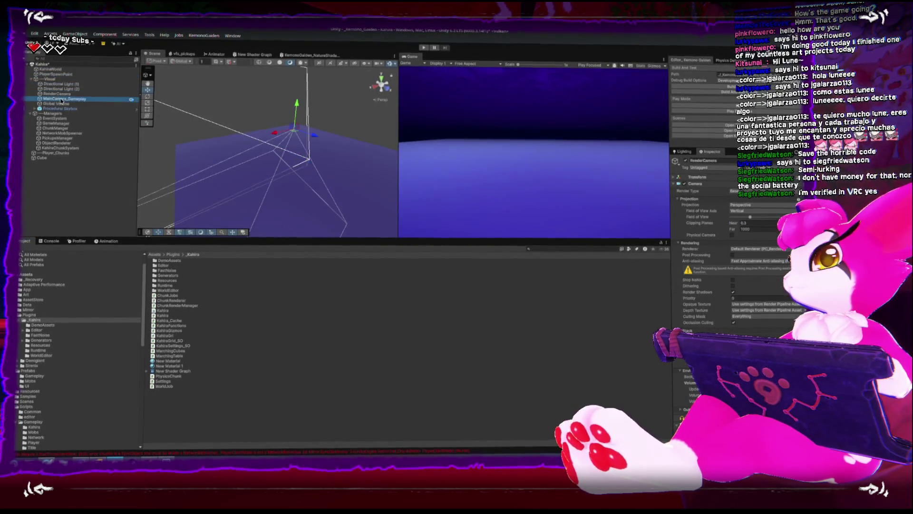
{"action": "left_click", "coordinate": [60, 104]}
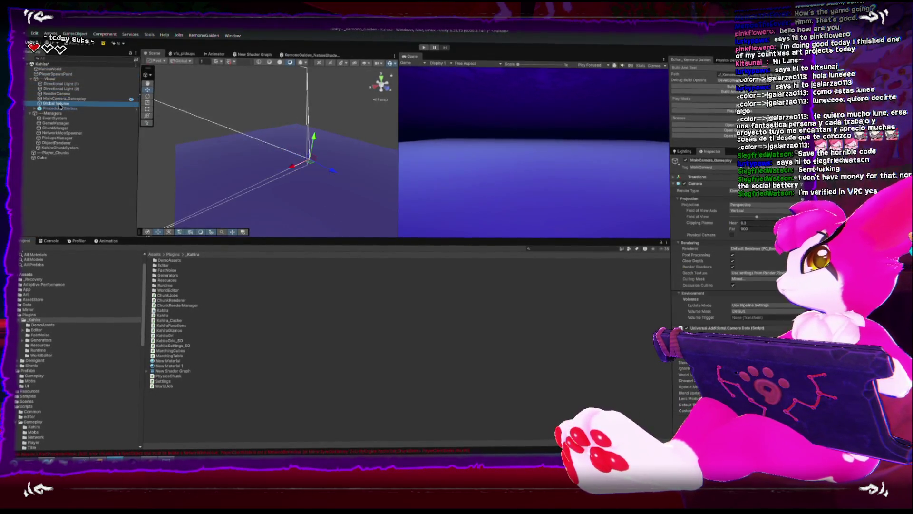
{"action": "left_click", "coordinate": [58, 72]}
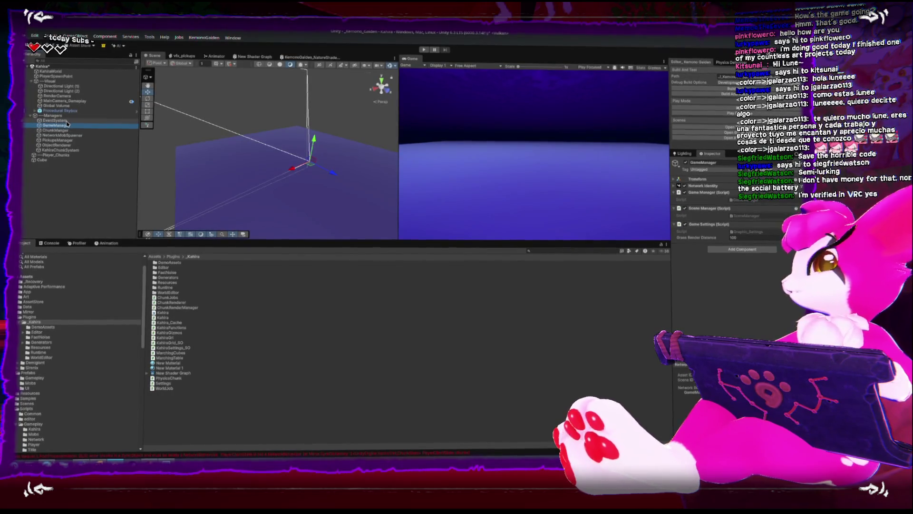
{"action": "left_click", "coordinate": [65, 120]}
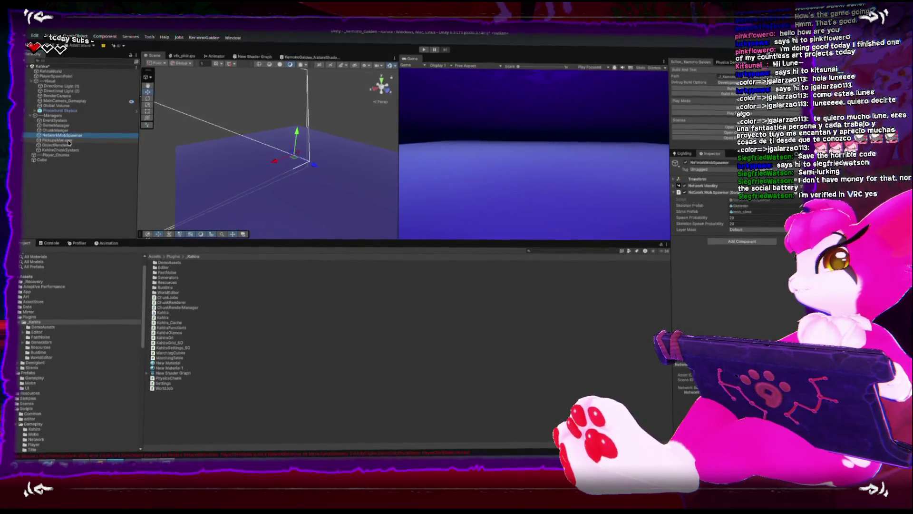
{"action": "left_click", "coordinate": [69, 142]}
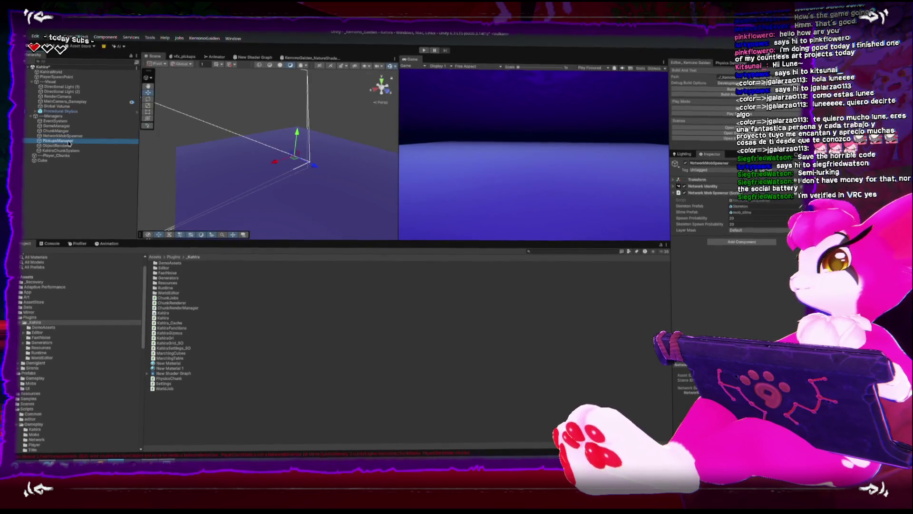
{"action": "left_click", "coordinate": [69, 145]}
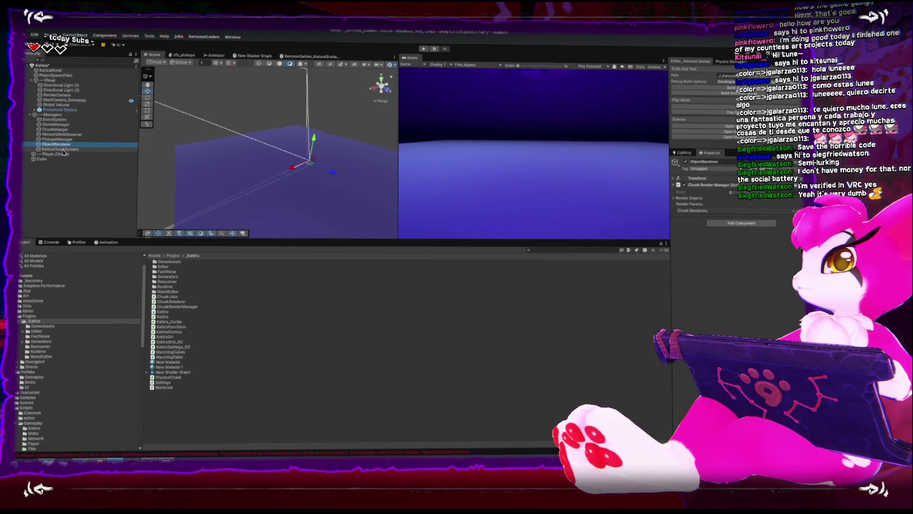
{"action": "left_click", "coordinate": [63, 149]}
{"action": "left_click", "coordinate": [64, 154]}
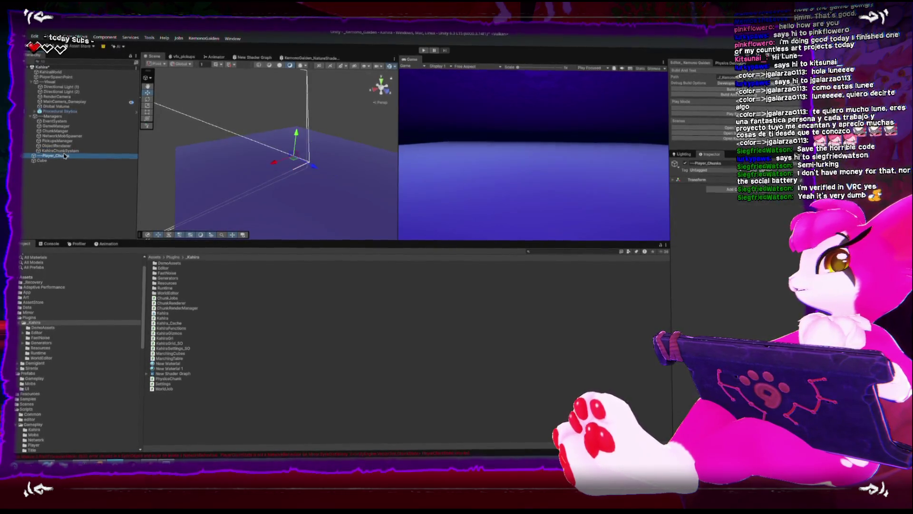
{"action": "left_click", "coordinate": [54, 161]}
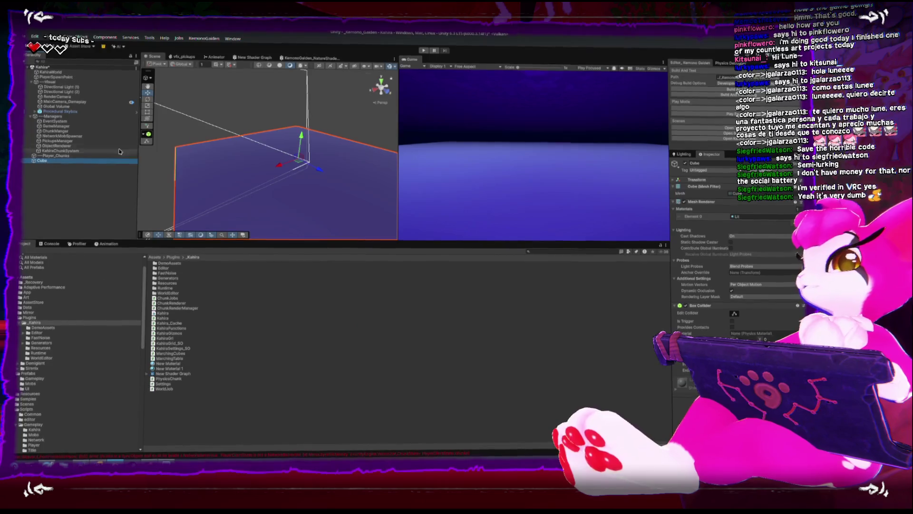
{"action": "scroll", "coordinate": [246, 141], "scroll_direction": "down", "scroll_amount": 2}
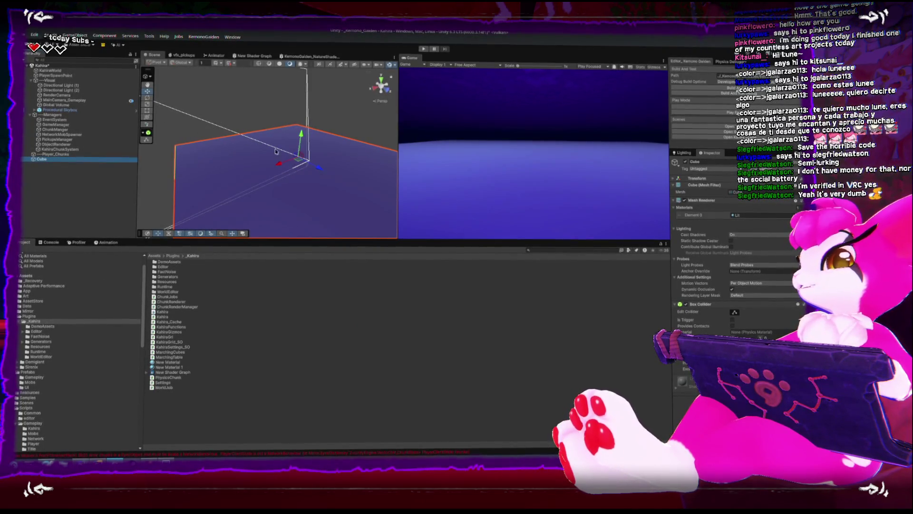
{"action": "mouse_move", "coordinate": [246, 142]}
{"action": "left_mouse_down"}
{"action": "mouse_move", "coordinate": [307, 118]}
{"action": "mouse_move", "coordinate": [257, 138]}
{"action": "left_mouse_up"}
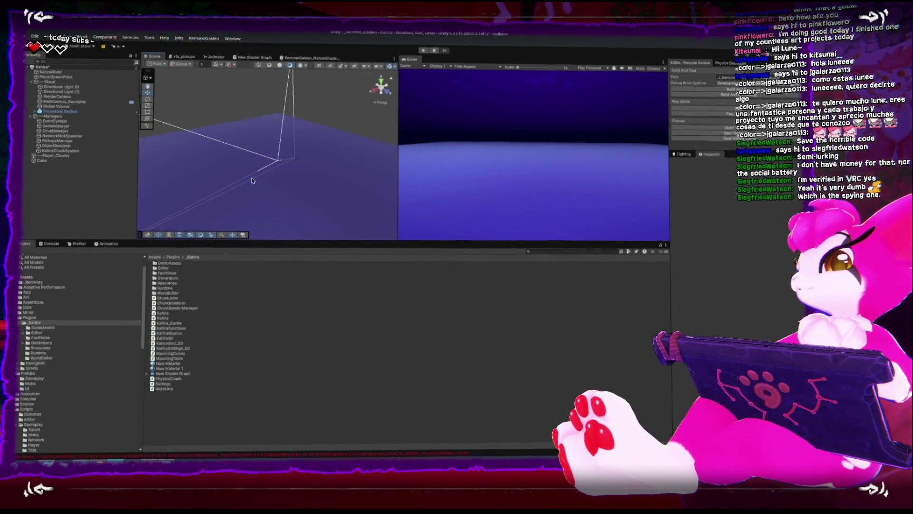
{"action": "left_click_drag", "start_coordinate": [225, 262], "coordinate": [284, 147]}
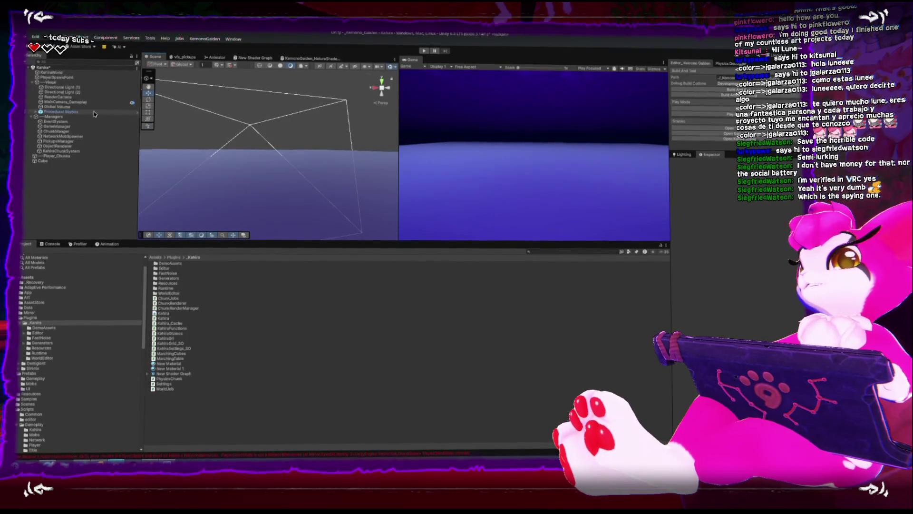
{"action": "left_click", "coordinate": [52, 101]}
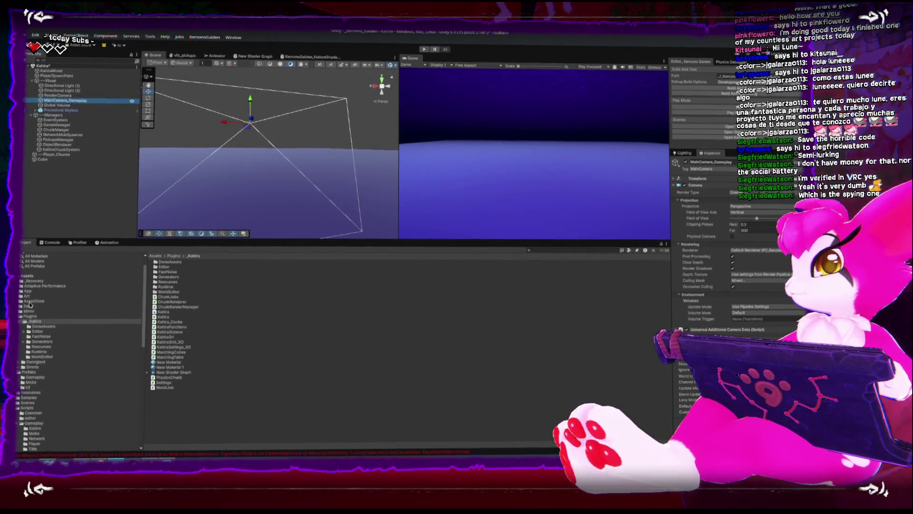
Open the Player prefab from Prefabs > Gameplay and its PlayerClientState script in Rider
{"action": "left_click", "coordinate": [29, 372]}
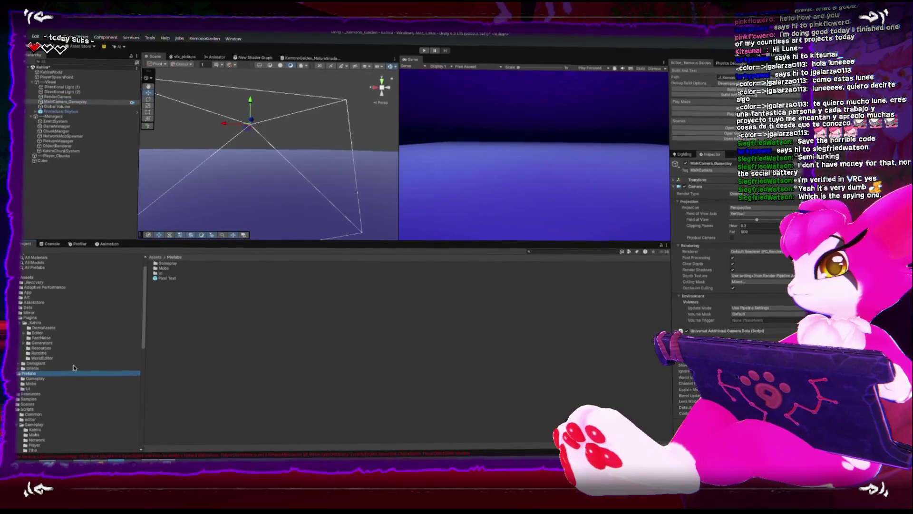
{"action": "left_click", "coordinate": [157, 264]}
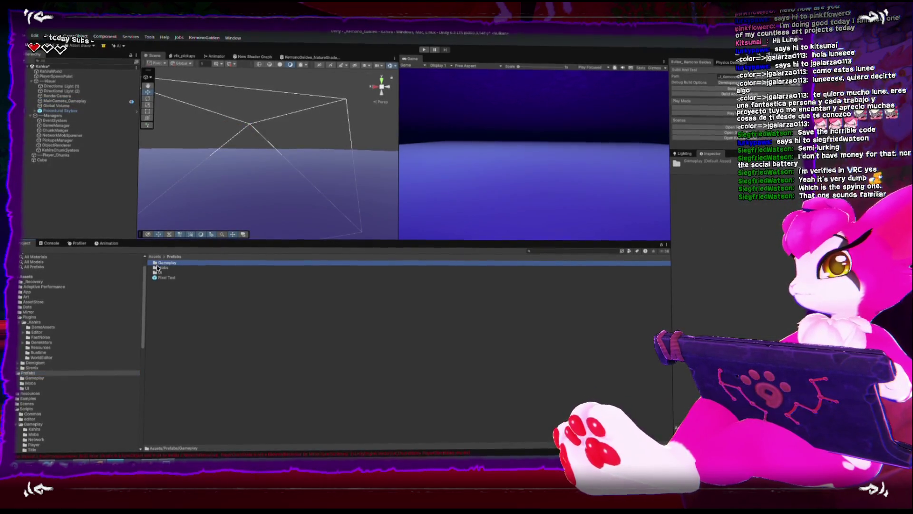
{"action": "double_click", "coordinate": [156, 264]}
{"action": "double_click", "coordinate": [161, 273]}
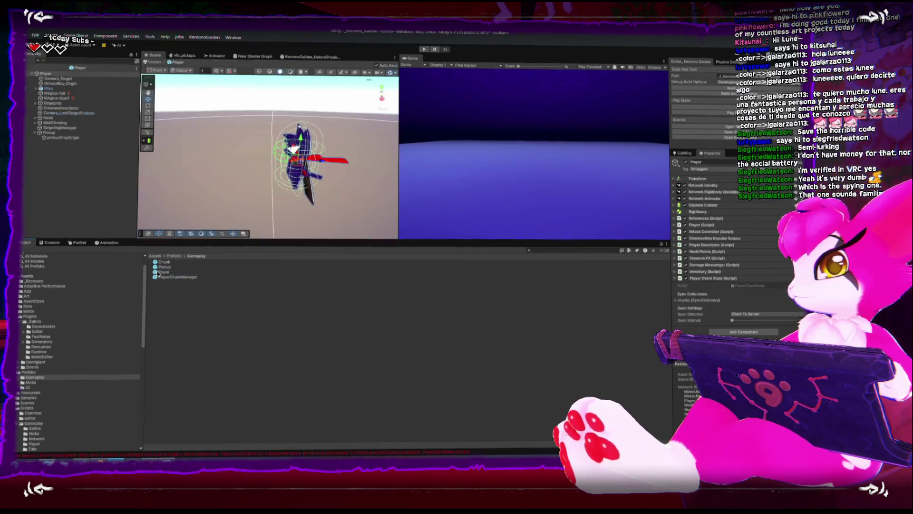
{"action": "left_click", "coordinate": [731, 287]}
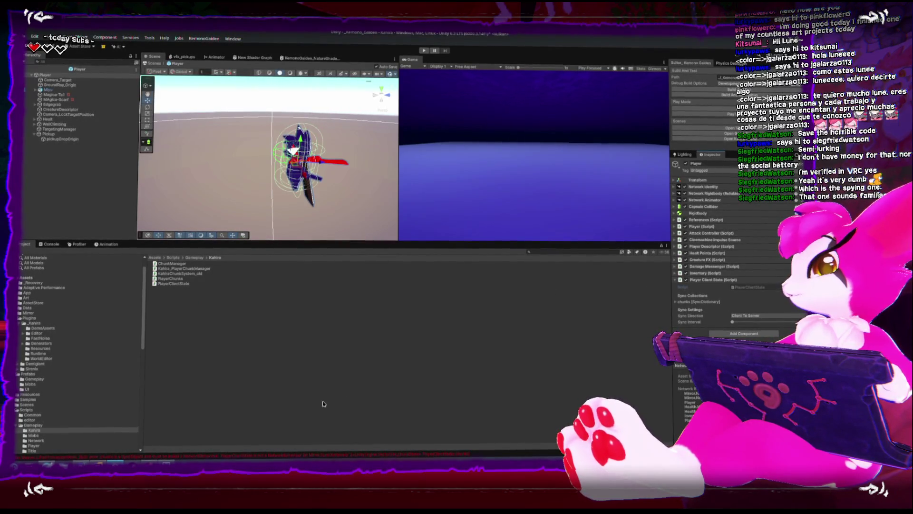
{"action": "key", "text": "alt+Tab"}
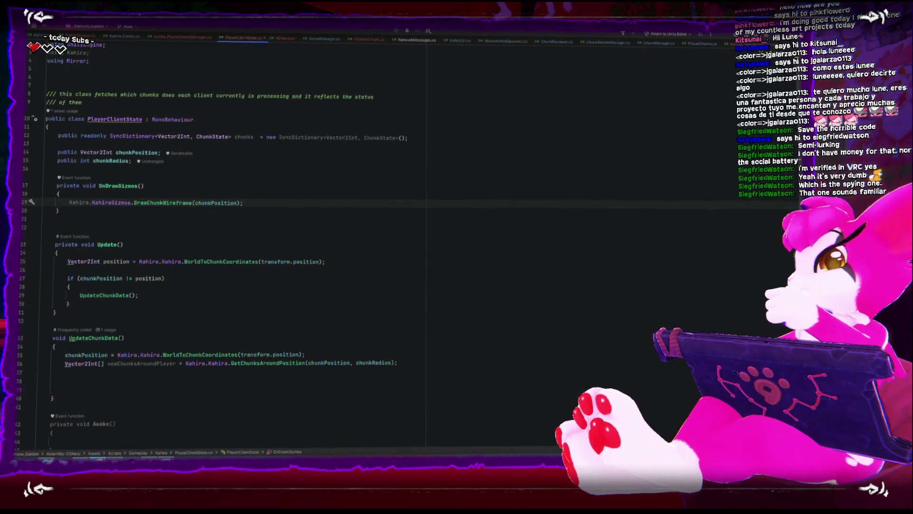
Back in Unity, select the Mirror Weaver chunks SyncObject error in the Console
{"action": "left_click", "coordinate": [114, 460]}
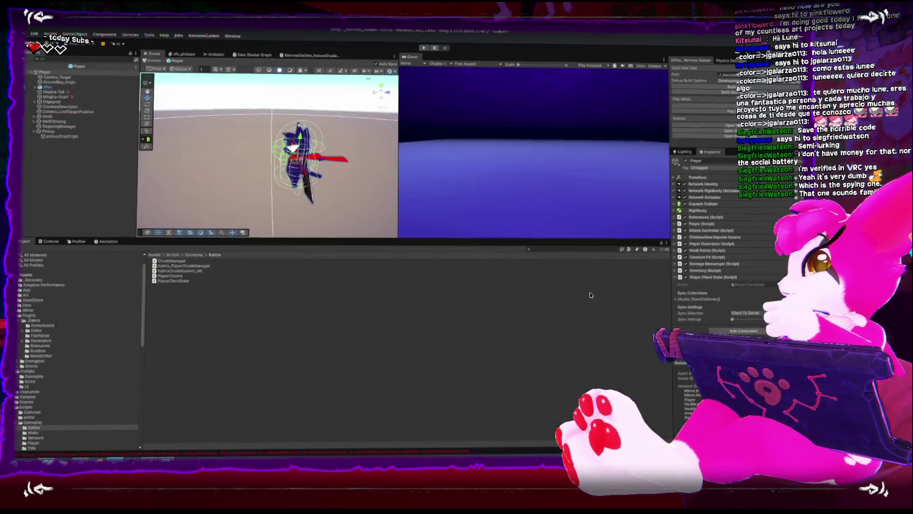
{"action": "left_click", "coordinate": [50, 242]}
{"action": "left_click", "coordinate": [121, 255]}
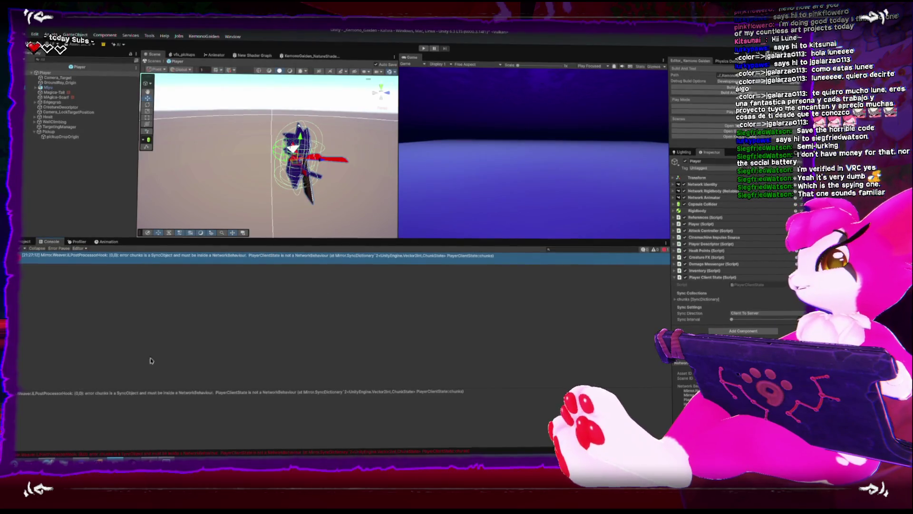
Change PlayerClientState's base class from MonoBehaviour to NetworkBehaviour, then bring Unity forward
{"action": "key", "text": "alt+Tab"}
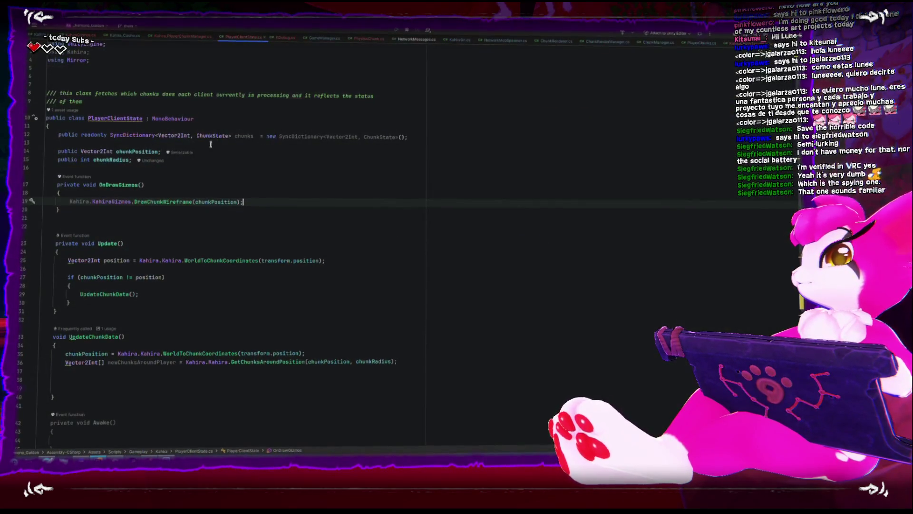
{"action": "type", "text": "et"}
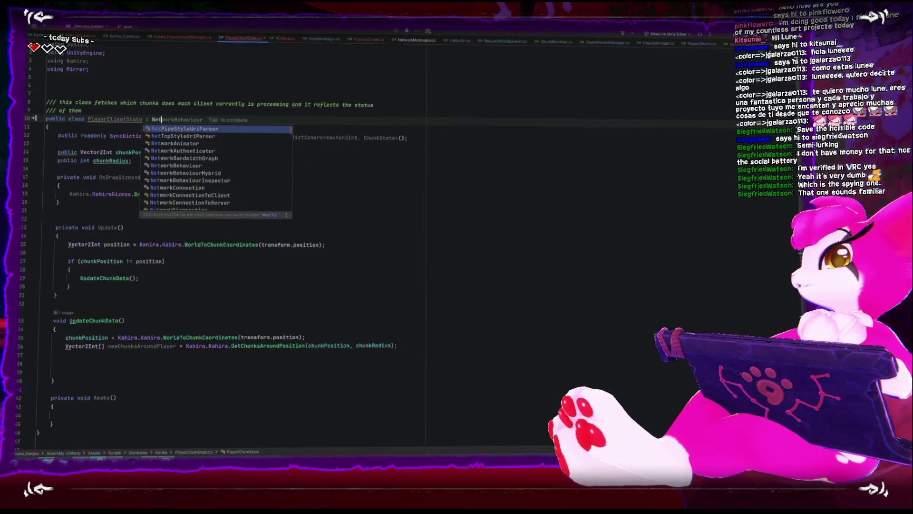
{"action": "key", "text": "Return"}
{"action": "key", "text": "BackSpace"}
{"action": "key", "text": "BackSpace"}
{"action": "key", "text": "BackSpace"}
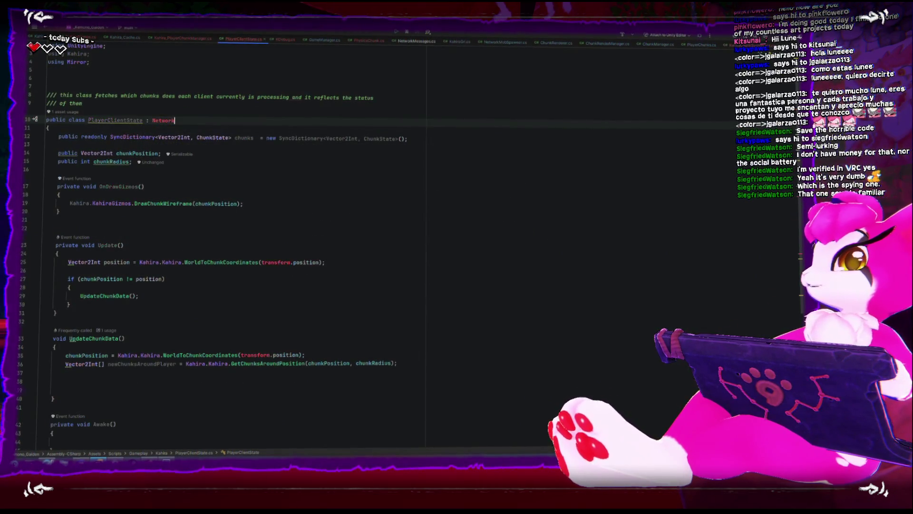
{"action": "key", "text": "Down"}
{"action": "key", "text": "Down"}
{"action": "key", "text": "Down"}
{"action": "key", "text": "Return"}
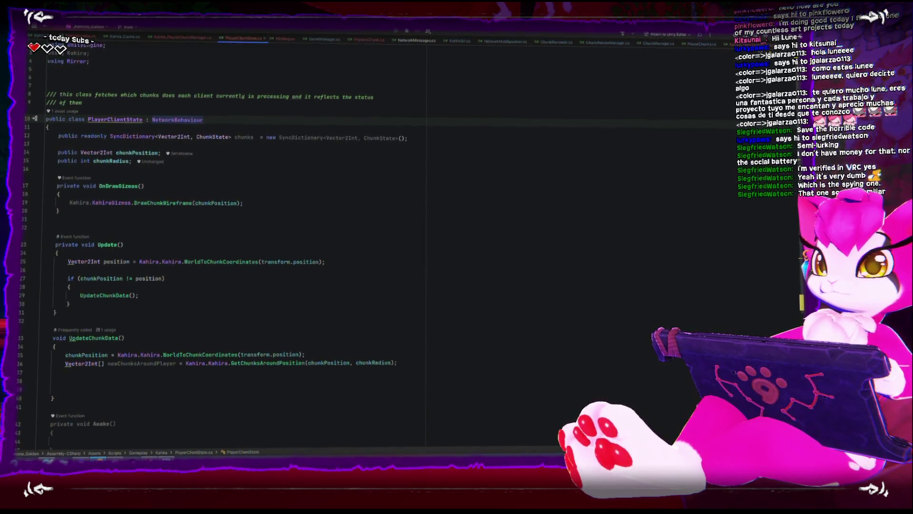
{"action": "mouse_move", "coordinate": [186, 120]}
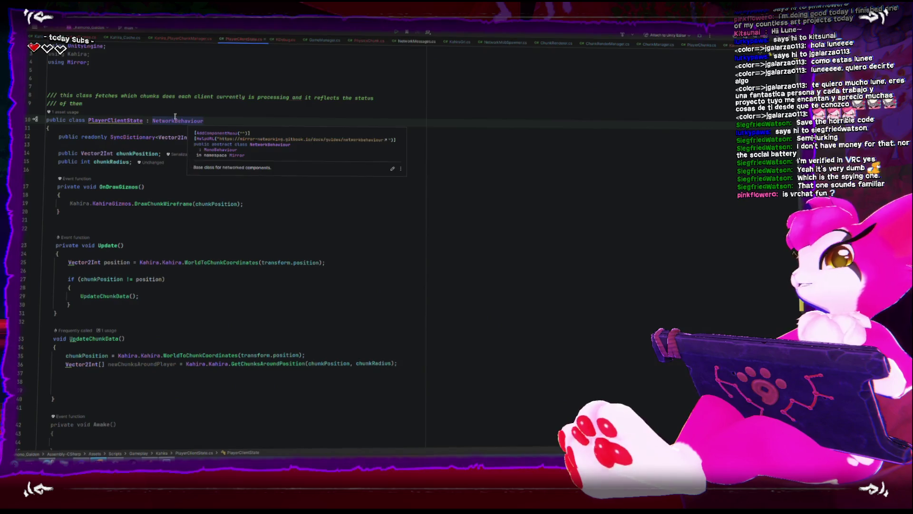
{"action": "mouse_move", "coordinate": [333, 27]}
{"action": "left_mouse_down"}
{"action": "mouse_move", "coordinate": [348, 88]}
{"action": "mouse_move", "coordinate": [339, 126]}
{"action": "left_mouse_up"}
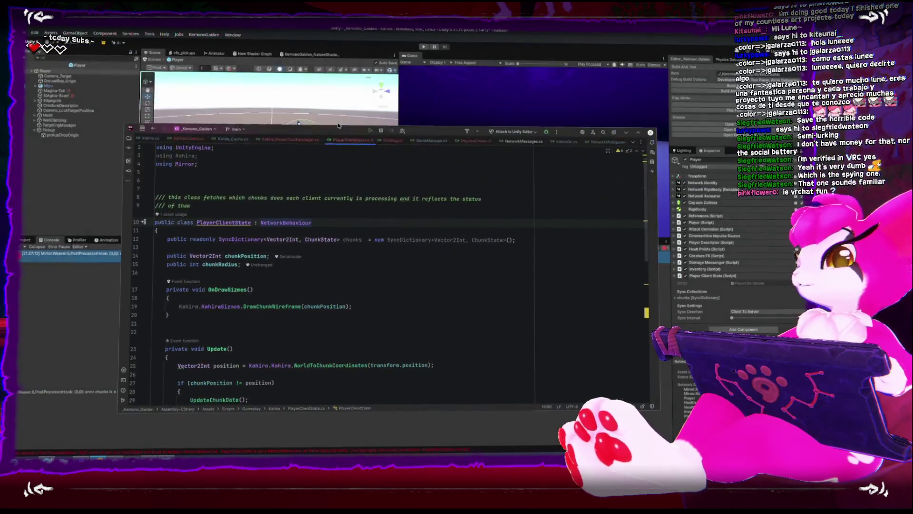
{"action": "left_click", "coordinate": [20, 255]}
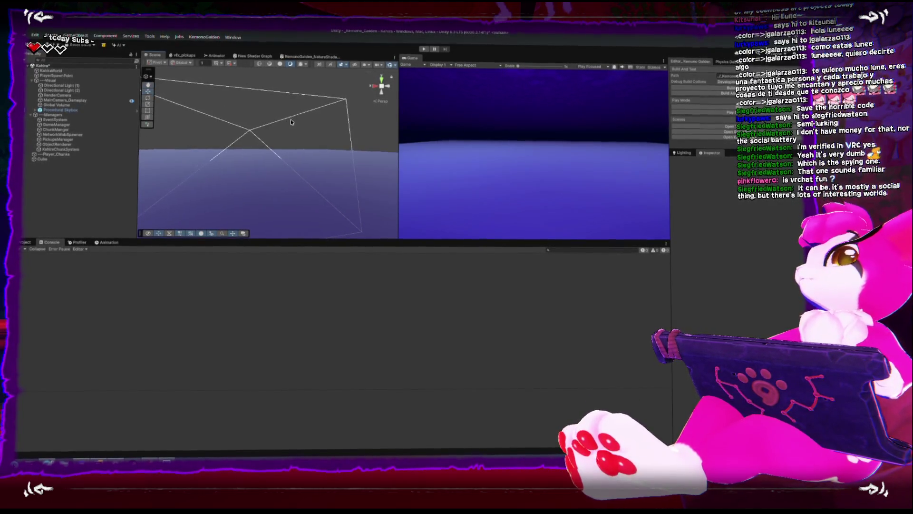
Select the Cube ground plane and expand its Transform, orbiting and snapping the Scene view
{"action": "mouse_move", "coordinate": [300, 108]}
{"action": "left_mouse_down"}
{"action": "mouse_move", "coordinate": [296, 90]}
{"action": "mouse_move", "coordinate": [279, 119]}
{"action": "left_mouse_up"}
{"action": "left_click", "coordinate": [260, 183]}
{"action": "left_click_drag", "start_coordinate": [259, 184], "coordinate": [254, 224]}
{"action": "left_click", "coordinate": [381, 85]}
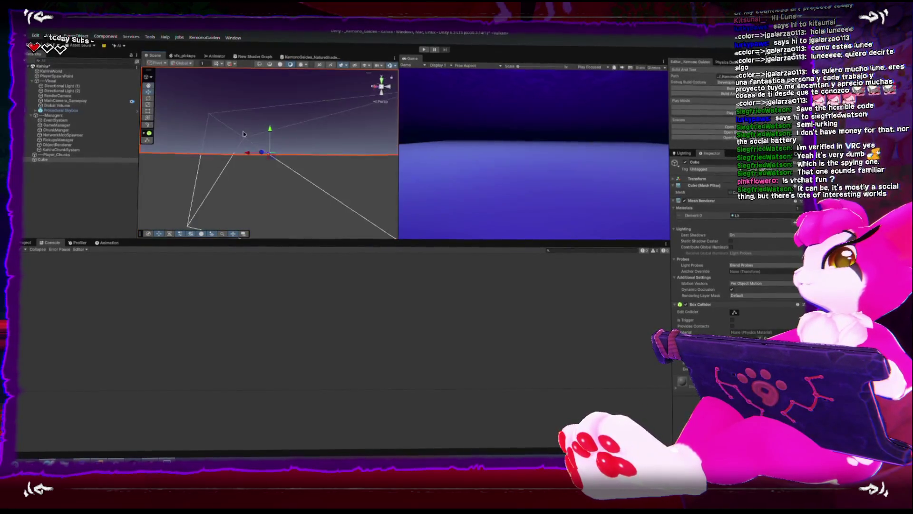
{"action": "left_click", "coordinate": [682, 180]}
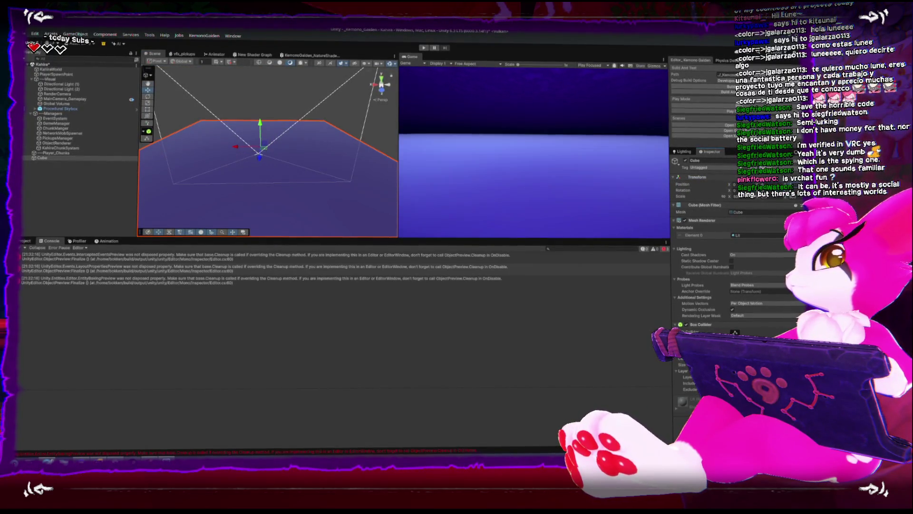
Enter Play mode with Ctrl+P so the player spawns, then bring up the pause menu
{"action": "left_click_drag", "start_coordinate": [266, 152], "coordinate": [295, 155]}
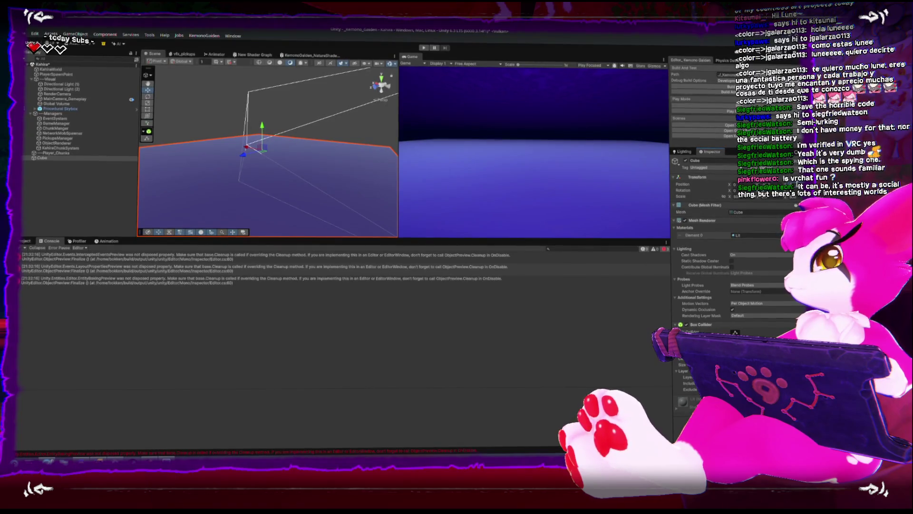
{"action": "left_click_drag", "start_coordinate": [285, 134], "coordinate": [322, 132]}
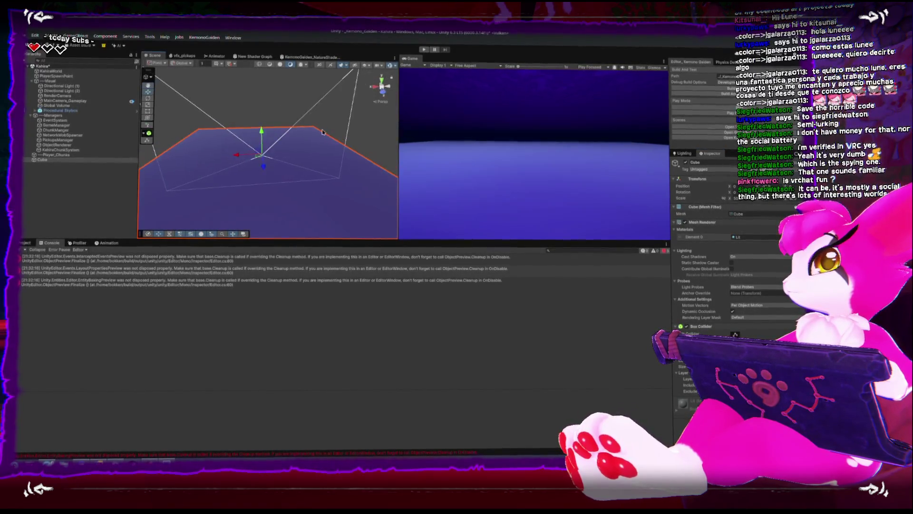
{"action": "key", "text": "ctrl+p"}
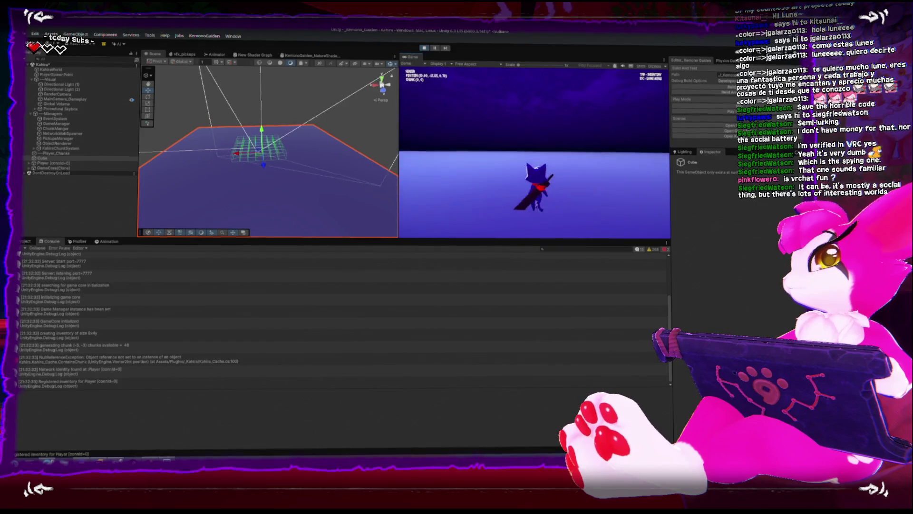
{"action": "key", "text": "Escape"}
Resume the game, walk the character with S into a neighbouring chunk, then pause again
{"action": "mouse_move", "coordinate": [243, 233]}
{"action": "left_mouse_down"}
{"action": "mouse_move", "coordinate": [290, 198]}
{"action": "mouse_move", "coordinate": [227, 206]}
{"action": "left_mouse_up"}
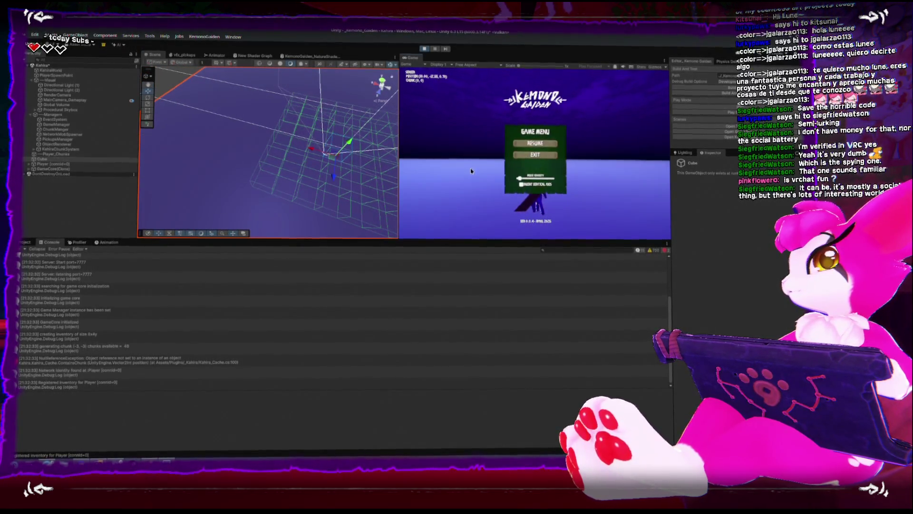
{"action": "left_click", "coordinate": [513, 146]}
{"action": "key", "text": "s"}
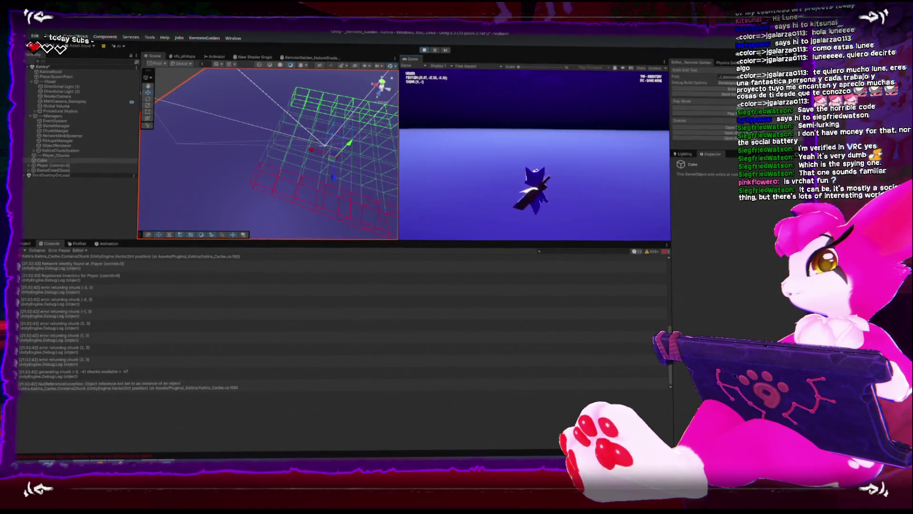
{"action": "key", "text": "Escape"}
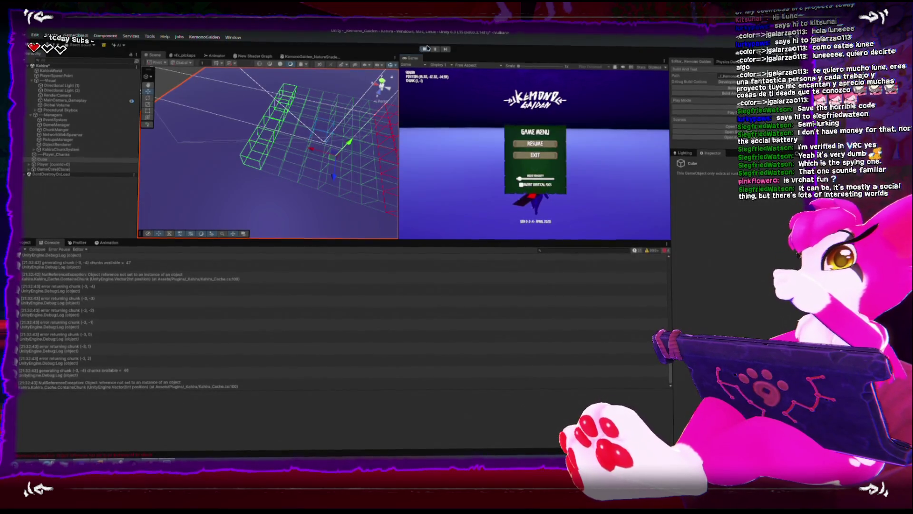
Stop Play mode, then select and delete the KahiraChunkSystem object
{"action": "left_click", "coordinate": [424, 49]}
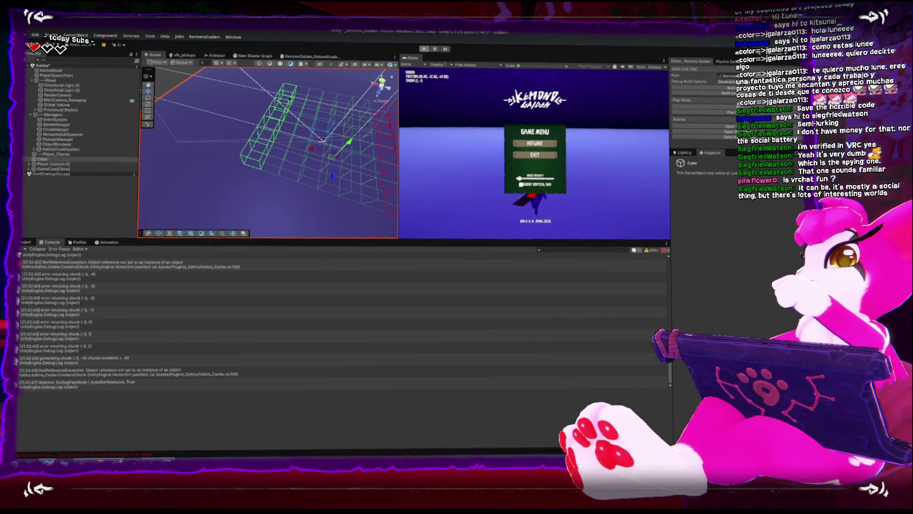
{"action": "left_click", "coordinate": [62, 151]}
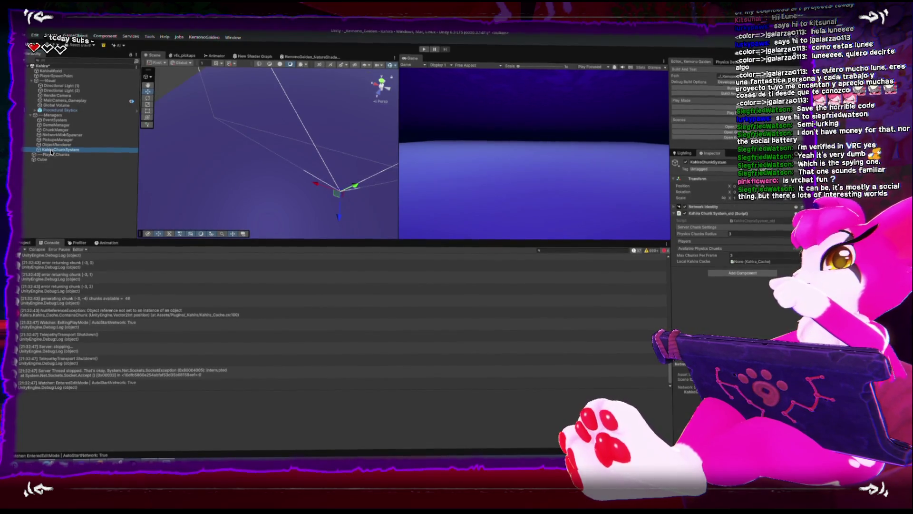
{"action": "key", "text": "Delete"}
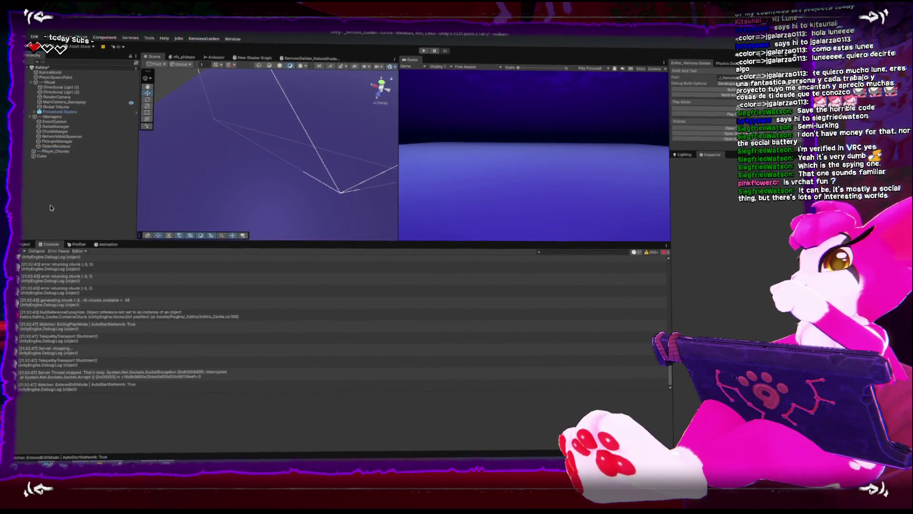
Clear the old Console messages and start Play mode again
{"action": "left_click", "coordinate": [20, 249]}
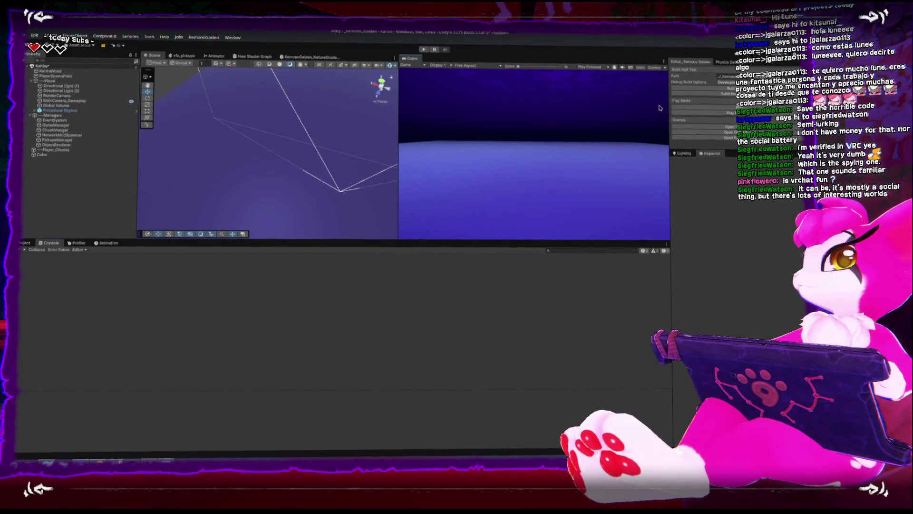
{"action": "left_click", "coordinate": [711, 106]}
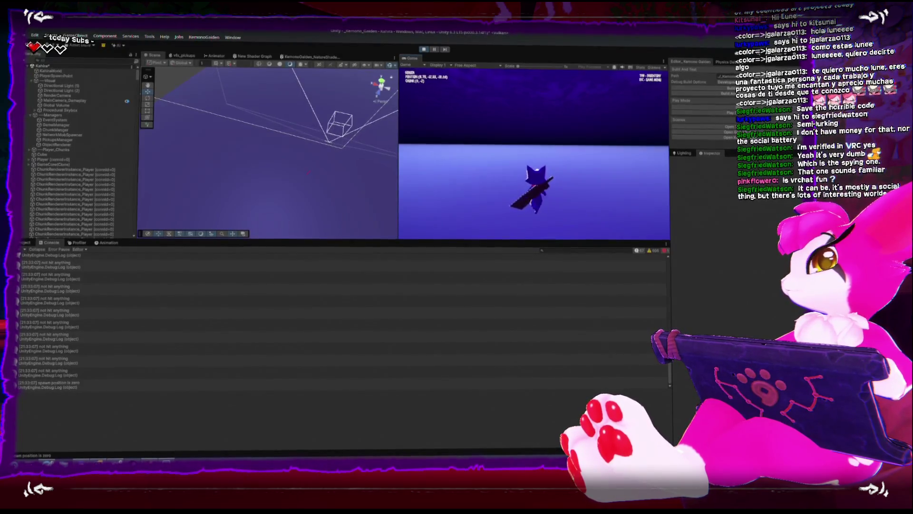
Free the mouse with Esc, then select the floor Cube and raise it along Y
{"action": "key", "text": "Escape"}
{"action": "mouse_move", "coordinate": [333, 152]}
{"action": "left_mouse_down"}
{"action": "mouse_move", "coordinate": [292, 160]}
{"action": "mouse_move", "coordinate": [267, 194]}
{"action": "mouse_move", "coordinate": [292, 221]}
{"action": "left_mouse_up"}
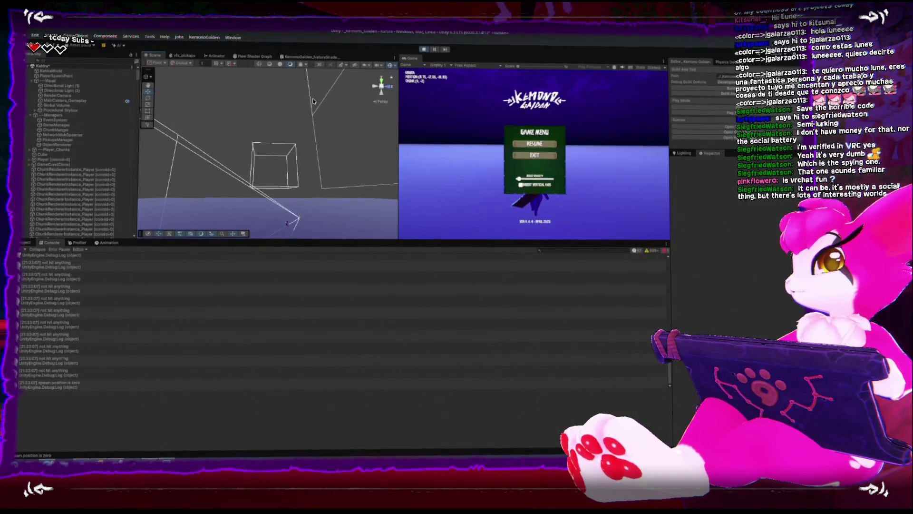
{"action": "left_click_drag", "start_coordinate": [322, 166], "coordinate": [316, 204]}
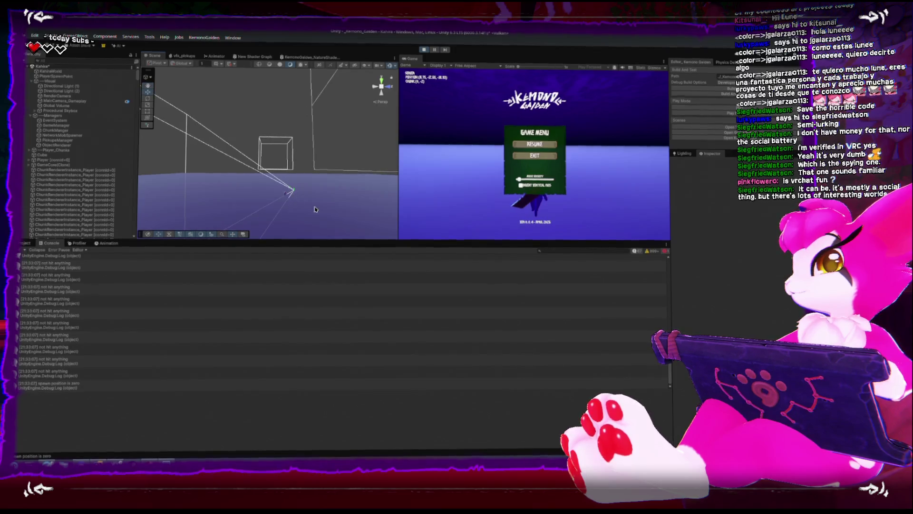
{"action": "left_click", "coordinate": [295, 189]}
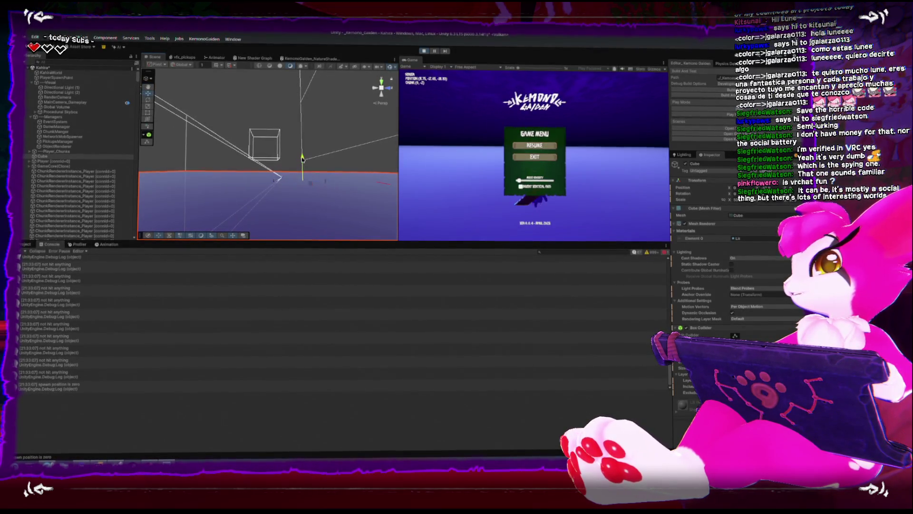
{"action": "mouse_move", "coordinate": [304, 162]}
{"action": "left_mouse_down"}
{"action": "mouse_move", "coordinate": [302, 136]}
{"action": "mouse_move", "coordinate": [302, 162]}
{"action": "mouse_move", "coordinate": [303, 145]}
{"action": "left_mouse_up"}
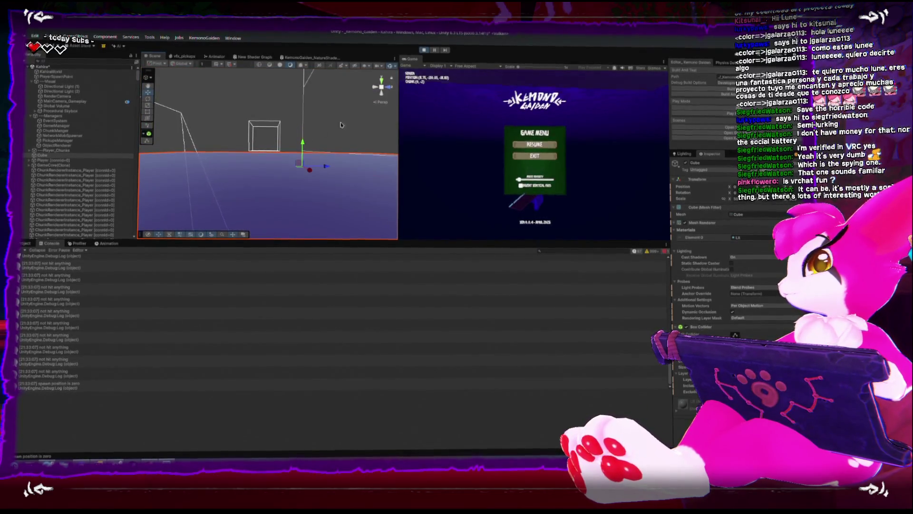
Switch to Right view, lift the floor higher, and stop Play mode
{"action": "left_click_drag", "start_coordinate": [381, 159], "coordinate": [394, 104]}
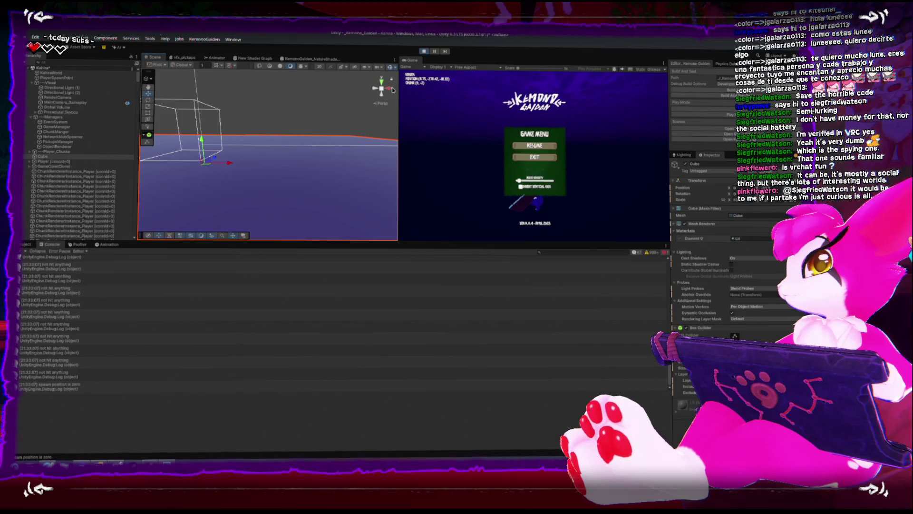
{"action": "left_click", "coordinate": [392, 89]}
{"action": "left_click_drag", "start_coordinate": [346, 180], "coordinate": [350, 143]}
{"action": "left_click", "coordinate": [424, 52]}
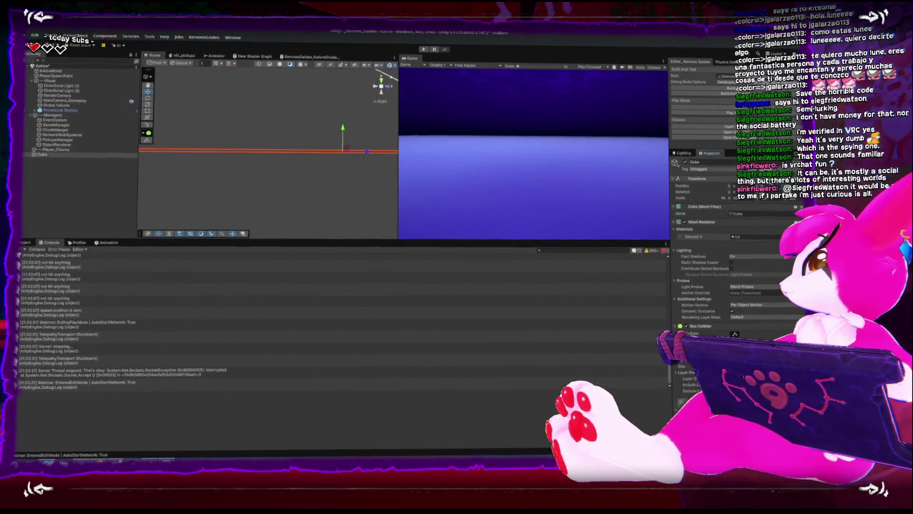
Return the Scene view to perspective and empty the Console
{"action": "left_click_drag", "start_coordinate": [381, 87], "coordinate": [374, 83]}
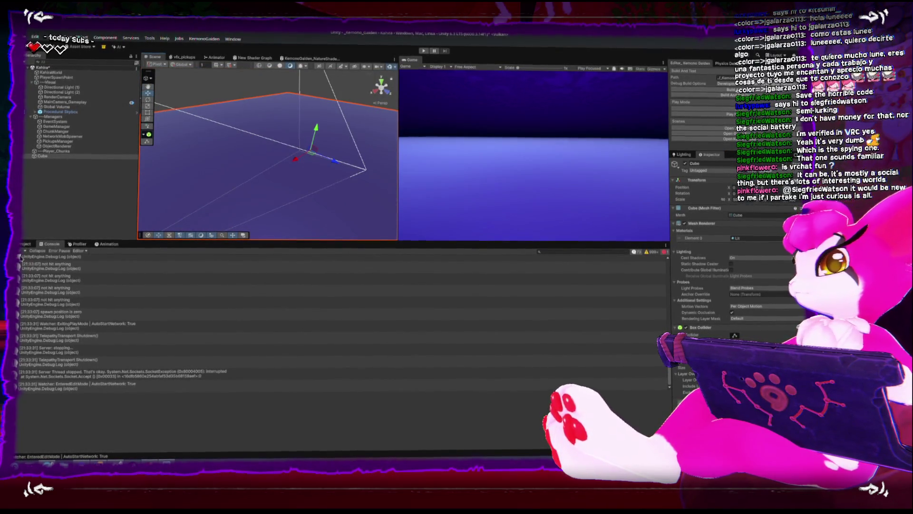
{"action": "left_click", "coordinate": [19, 251]}
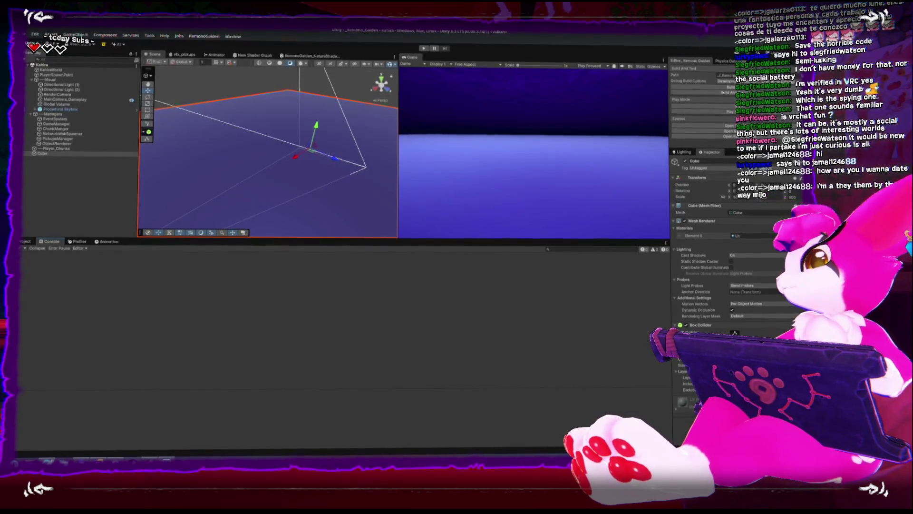
Orbit and zoom around the Cube floor plane, then show the Project window's asset folders
{"action": "left_click_drag", "start_coordinate": [289, 140], "coordinate": [246, 121]}
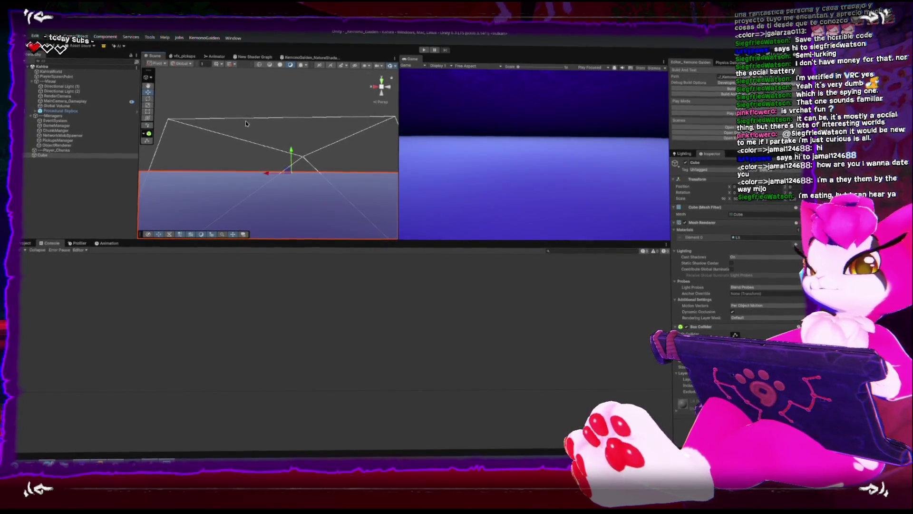
{"action": "mouse_move", "coordinate": [245, 120]}
{"action": "left_mouse_down"}
{"action": "mouse_move", "coordinate": [265, 147]}
{"action": "mouse_move", "coordinate": [276, 102]}
{"action": "mouse_move", "coordinate": [316, 122]}
{"action": "mouse_move", "coordinate": [327, 106]}
{"action": "mouse_move", "coordinate": [194, 152]}
{"action": "left_mouse_up"}
{"action": "left_click_drag", "start_coordinate": [290, 150], "coordinate": [202, 137]}
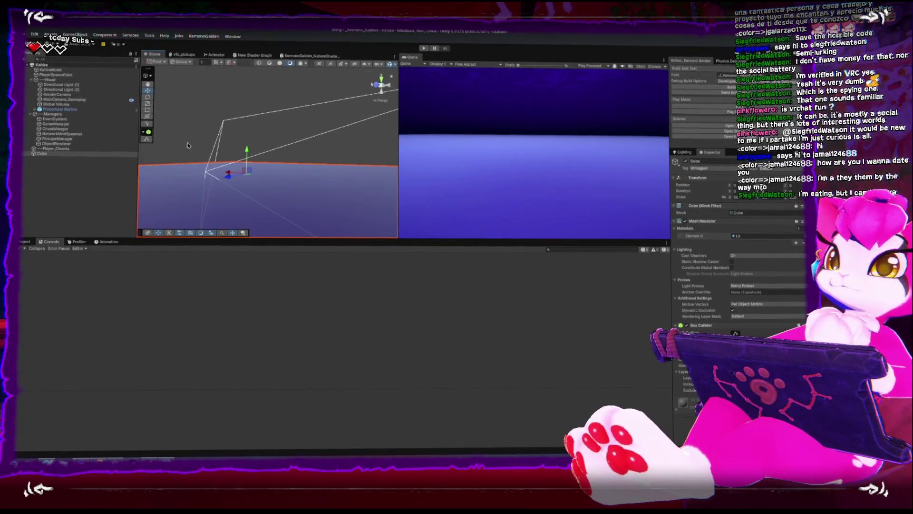
{"action": "mouse_move", "coordinate": [188, 145]}
{"action": "left_mouse_down"}
{"action": "mouse_move", "coordinate": [299, 169]}
{"action": "mouse_move", "coordinate": [230, 131]}
{"action": "mouse_move", "coordinate": [237, 115]}
{"action": "left_mouse_up"}
{"action": "scroll", "coordinate": [264, 153], "scroll_direction": "up", "scroll_amount": 5}
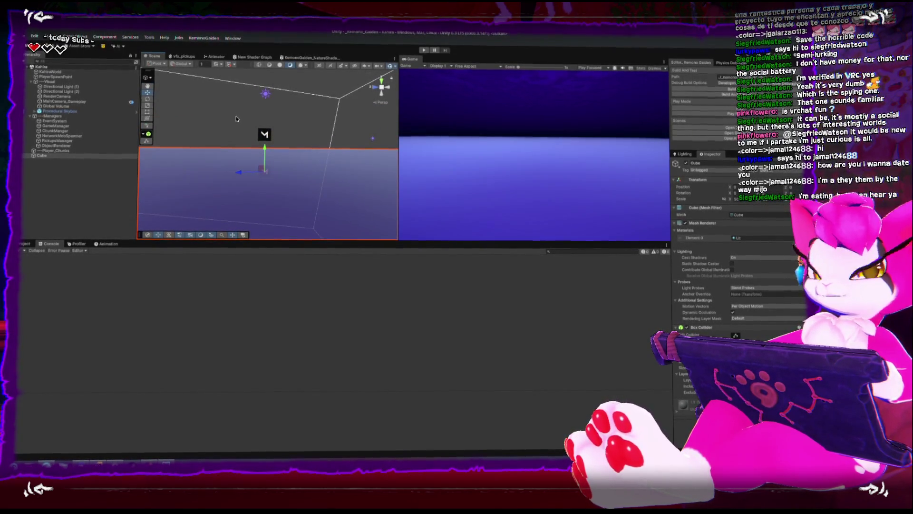
{"action": "left_click_drag", "start_coordinate": [244, 115], "coordinate": [266, 119]}
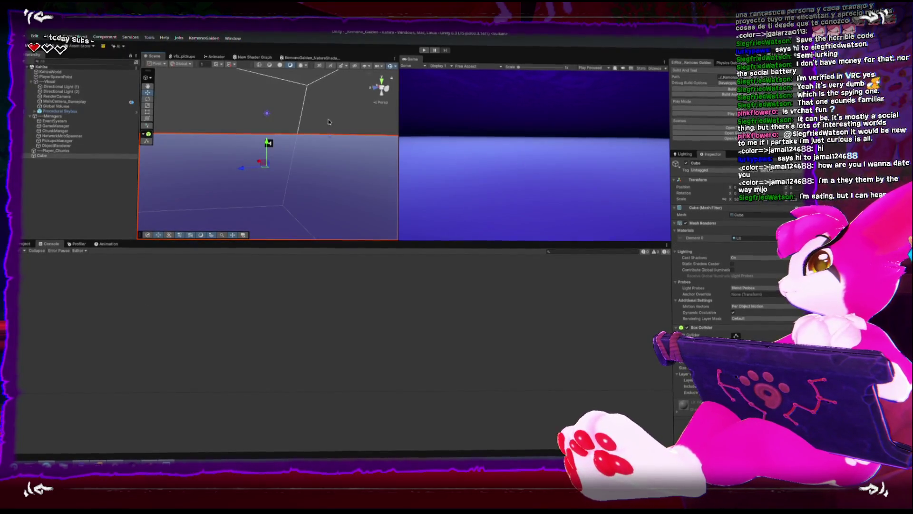
{"action": "left_click_drag", "start_coordinate": [267, 144], "coordinate": [273, 157]}
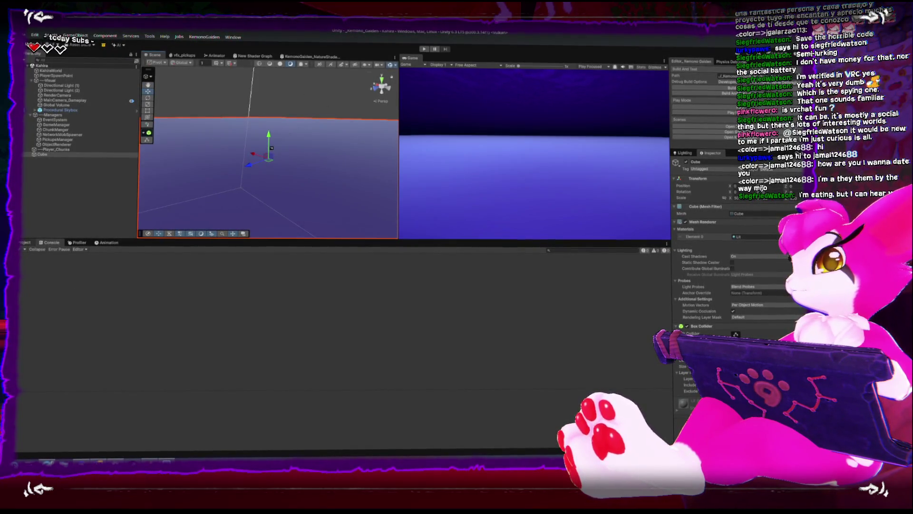
{"action": "left_click", "coordinate": [25, 242]}
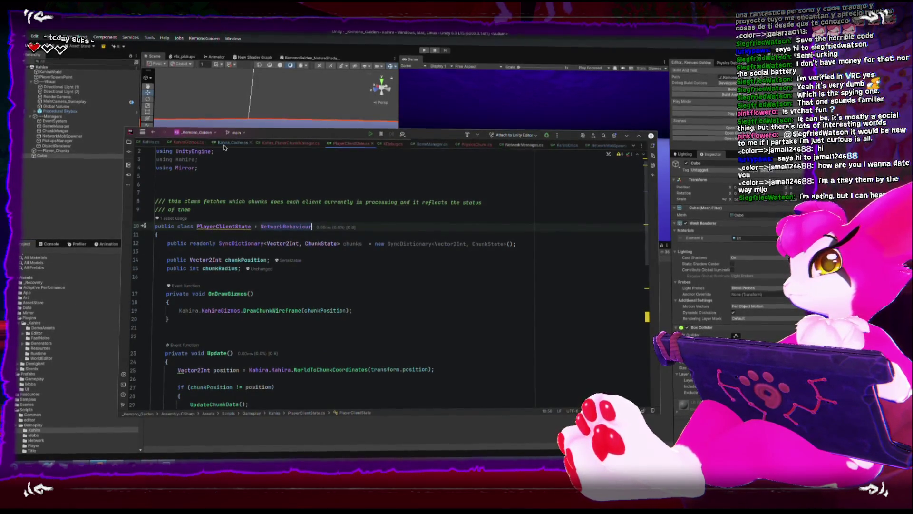
Add a [SyncVar] attribute to the chunkPosition field in Rider, then return to Unity
{"action": "double_click", "coordinate": [344, 135]}
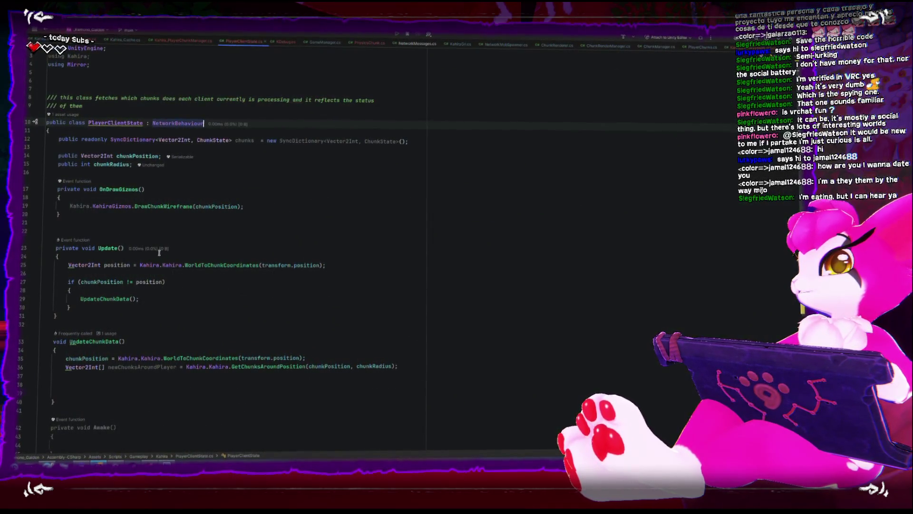
{"action": "left_click", "coordinate": [123, 157]}
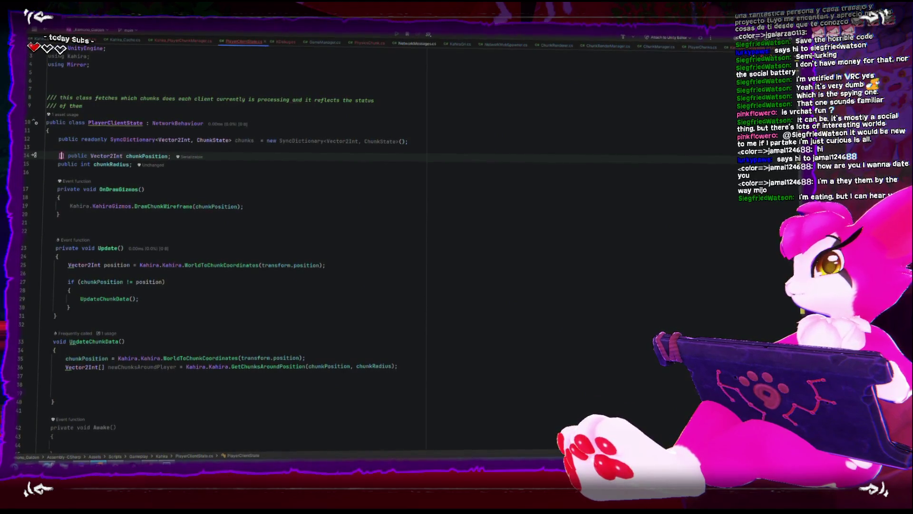
{"action": "type", "text": "Var"}
{"action": "key", "text": "Return"}
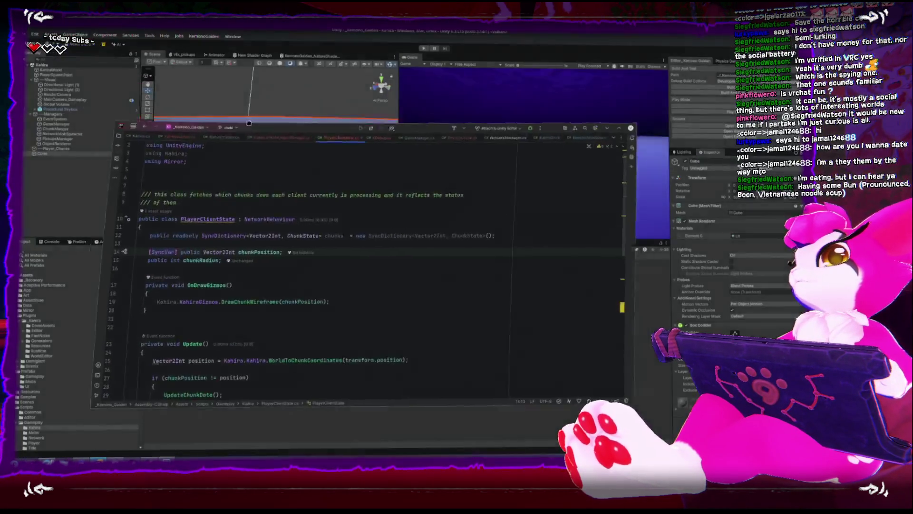
{"action": "left_click", "coordinate": [31, 323]}
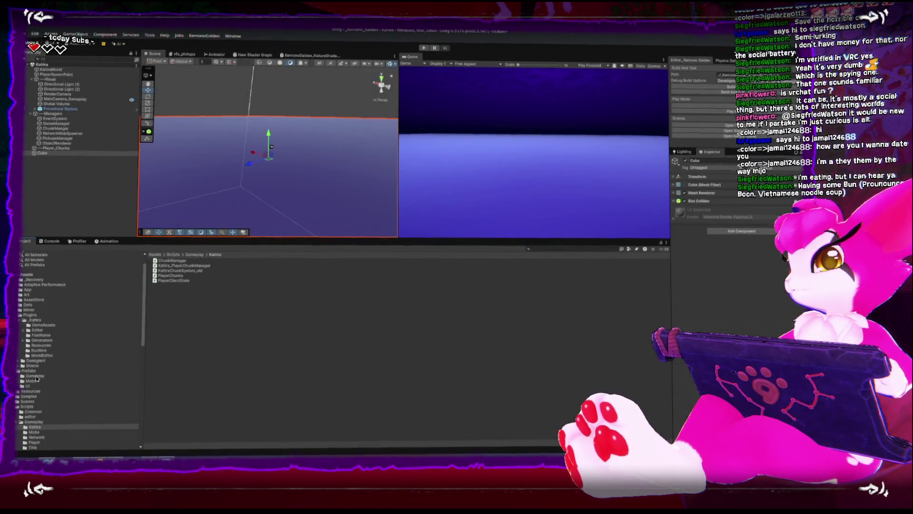
Select the Player prefab in Prefabs/Gameplay and scroll its Inspector to Player Client State
{"action": "left_click", "coordinate": [37, 377]}
{"action": "left_click", "coordinate": [165, 272]}
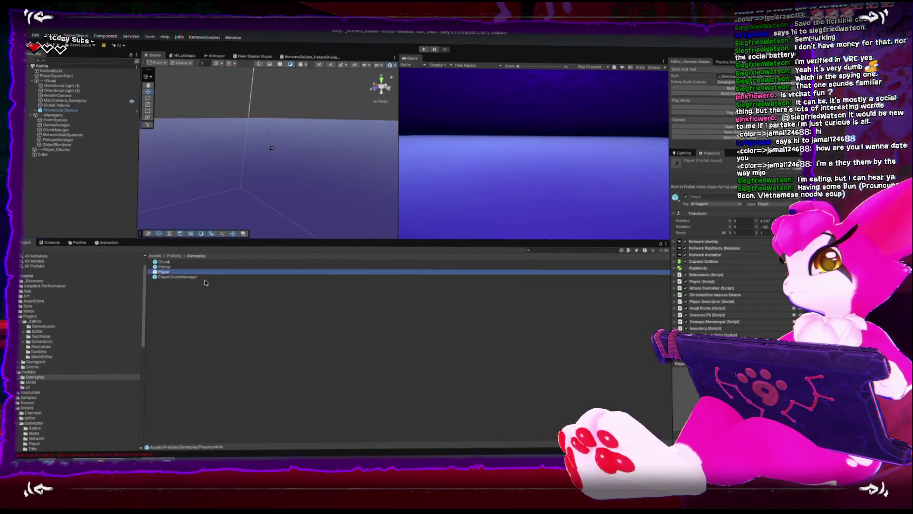
{"action": "scroll", "coordinate": [718, 262], "scroll_direction": "down", "scroll_amount": 3}
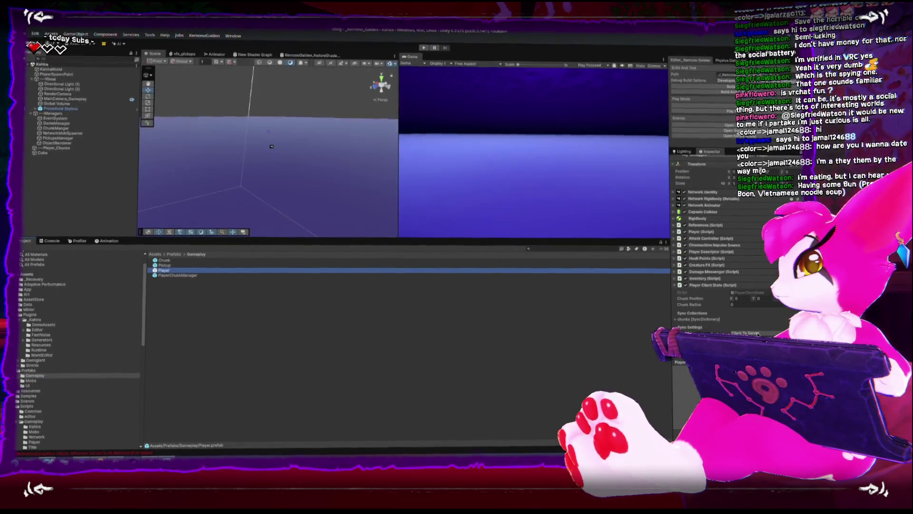
{"action": "left_click", "coordinate": [240, 116]}
{"action": "mouse_move", "coordinate": [240, 115]}
{"action": "left_mouse_down"}
{"action": "mouse_move", "coordinate": [255, 108]}
{"action": "mouse_move", "coordinate": [261, 119]}
{"action": "mouse_move", "coordinate": [257, 209]}
{"action": "left_mouse_up"}
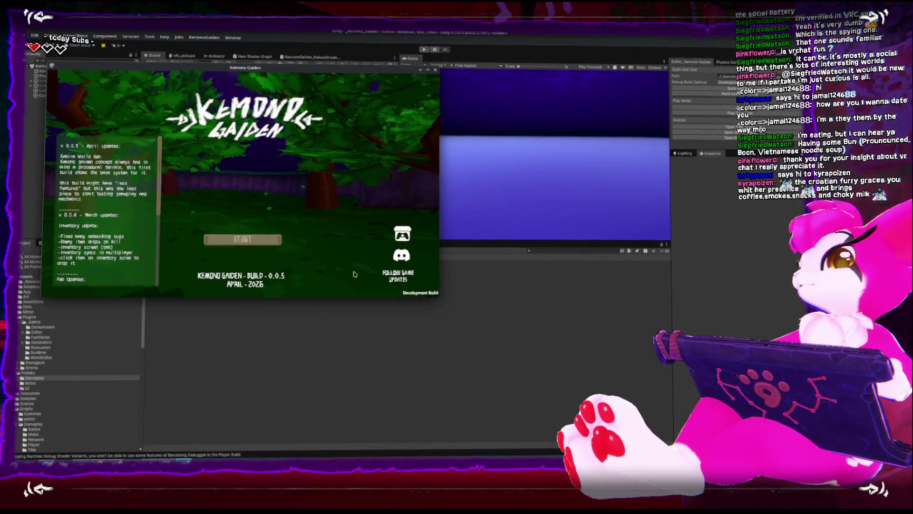
Move the standalone game window to the lower right and bring the Unity editor forward
{"action": "mouse_move", "coordinate": [245, 69]}
{"action": "left_mouse_down"}
{"action": "mouse_move", "coordinate": [242, 98]}
{"action": "mouse_move", "coordinate": [845, 164]}
{"action": "mouse_move", "coordinate": [833, 167]}
{"action": "left_mouse_up"}
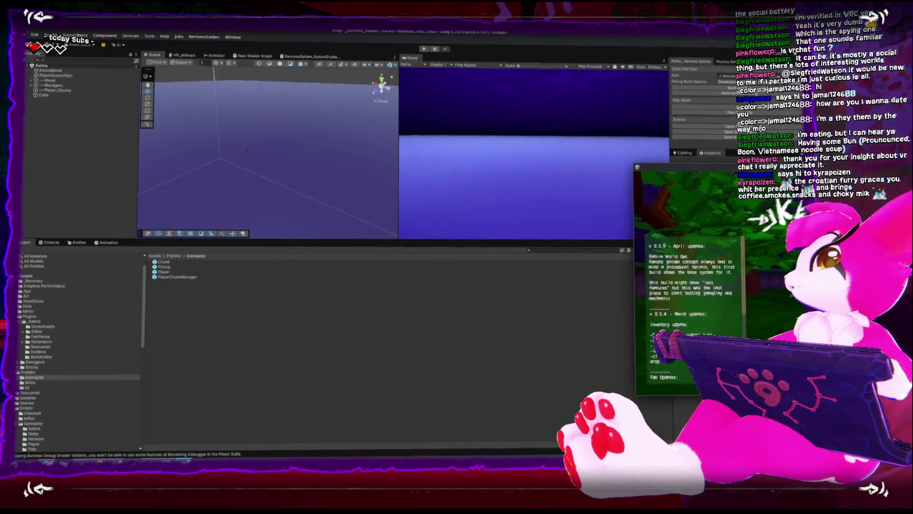
{"action": "left_click", "coordinate": [557, 109]}
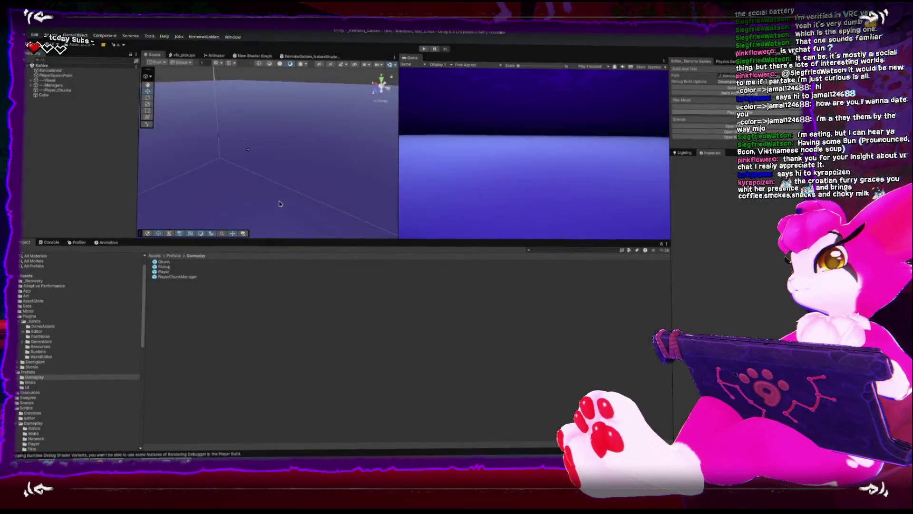
Enter Play mode and host via START then Game Start (Host) on the title screen
{"action": "left_click", "coordinate": [423, 49]}
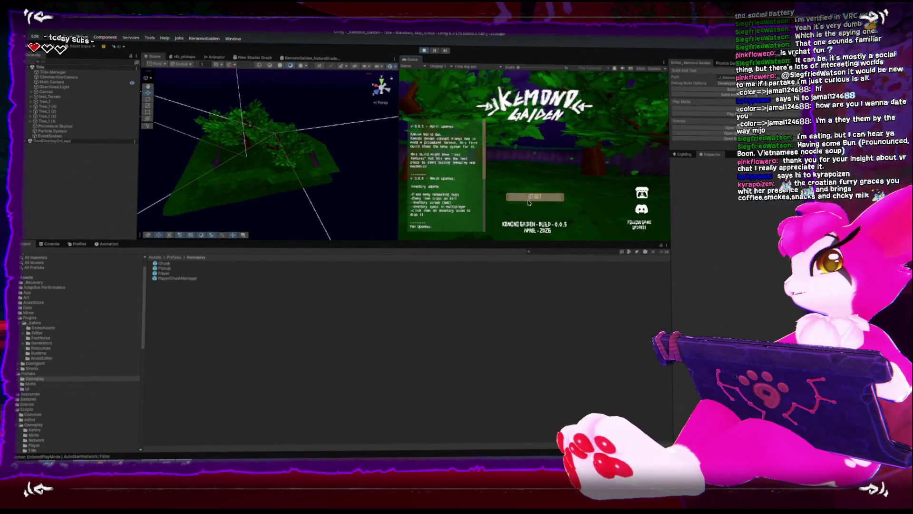
{"action": "left_click", "coordinate": [535, 196]}
{"action": "left_click", "coordinate": [544, 140]}
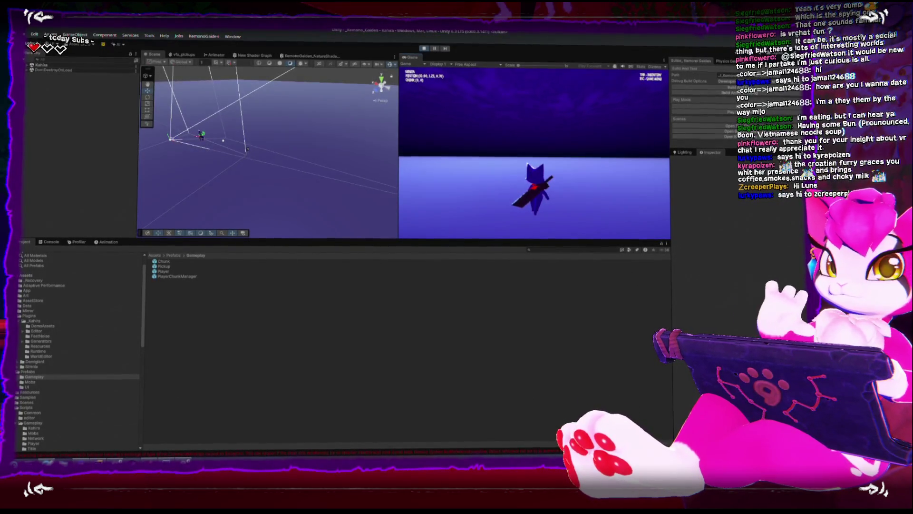
{"action": "mouse_move", "coordinate": [200, 108]}
{"action": "left_mouse_down"}
{"action": "mouse_move", "coordinate": [284, 134]}
{"action": "mouse_move", "coordinate": [247, 200]}
{"action": "left_mouse_up"}
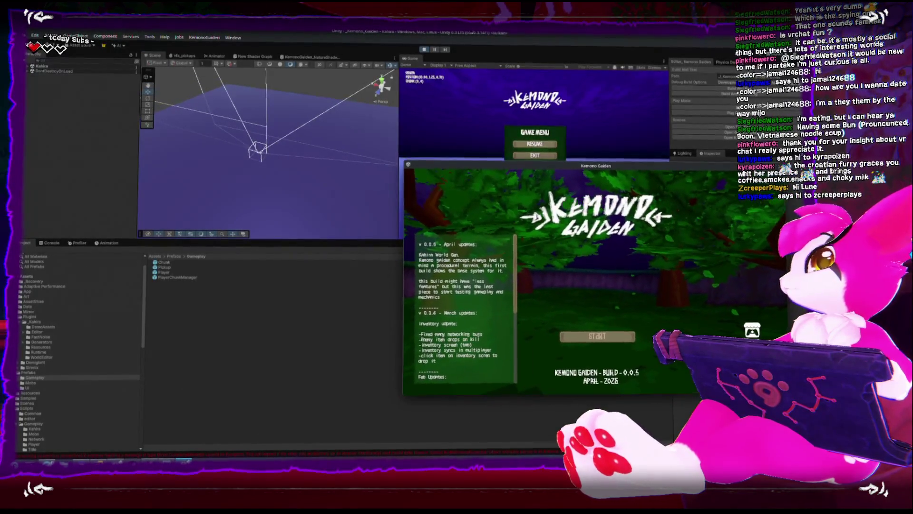
Unmaximize Unity and join the game at localhost port 7777 from the Kemono Gaiden build
{"action": "left_click", "coordinate": [472, 33]}
{"action": "double_click", "coordinate": [472, 34]}
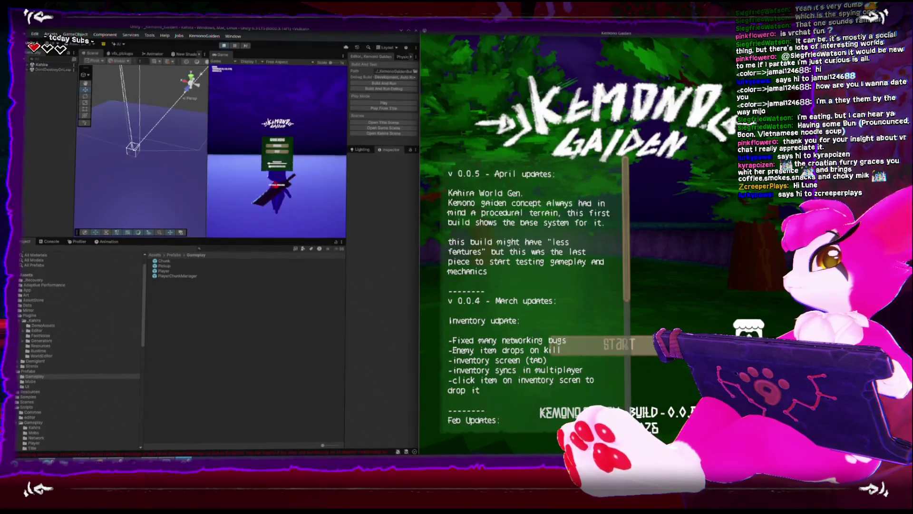
{"action": "left_click", "coordinate": [652, 331]}
{"action": "left_click", "coordinate": [619, 299]}
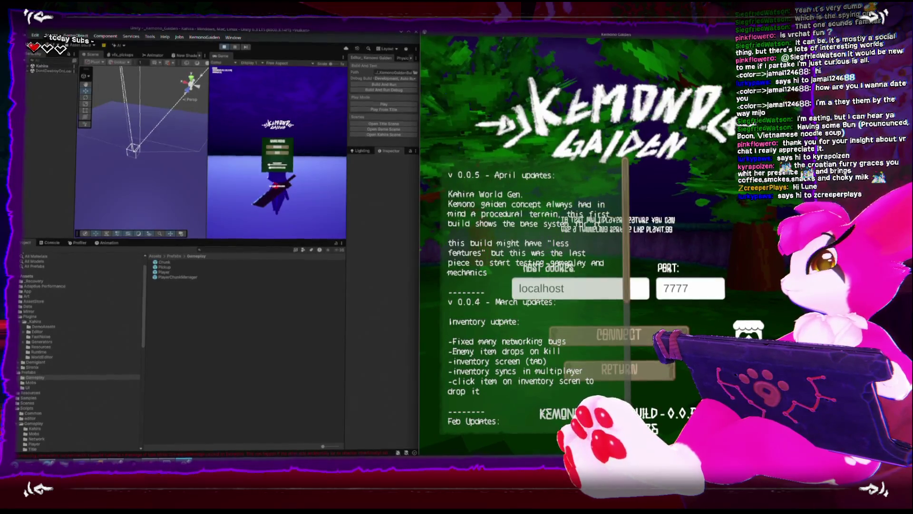
{"action": "left_click", "coordinate": [619, 335]}
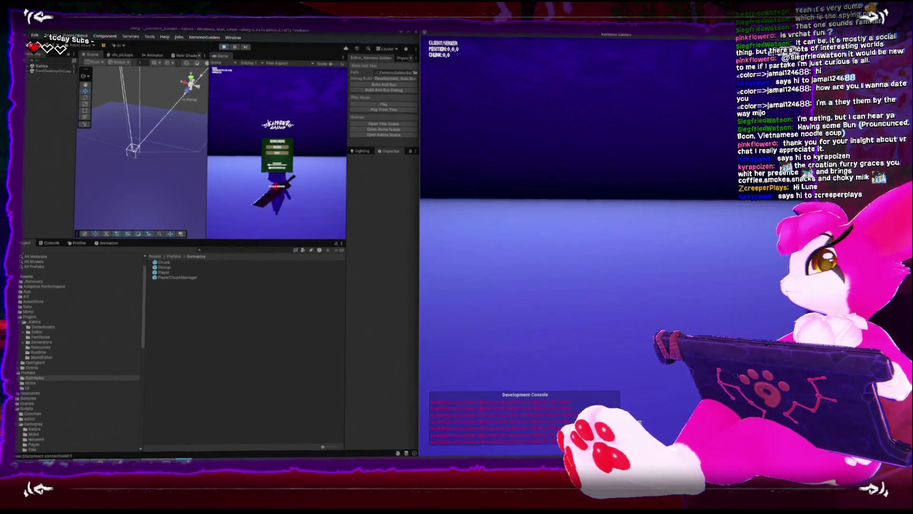
Toggle the in-game Game Menu, leaving it open
{"action": "key", "text": "Escape"}
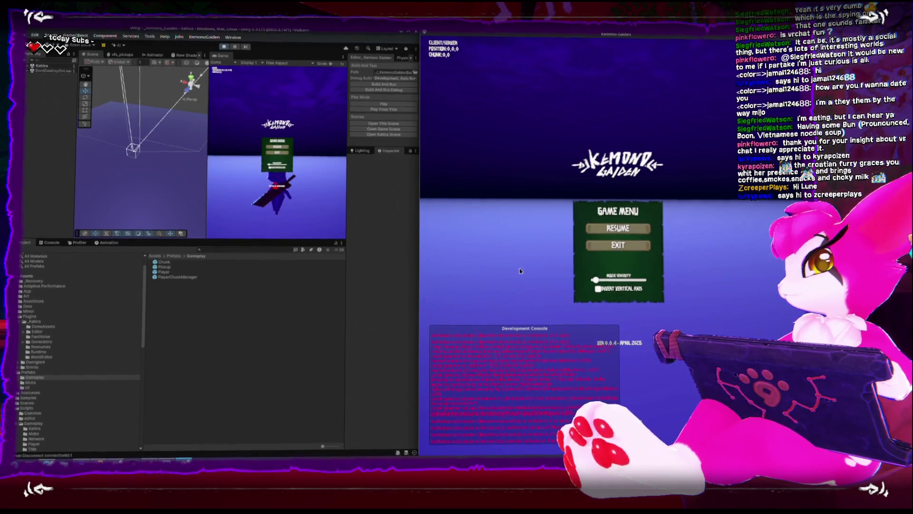
{"action": "key", "text": "Escape"}
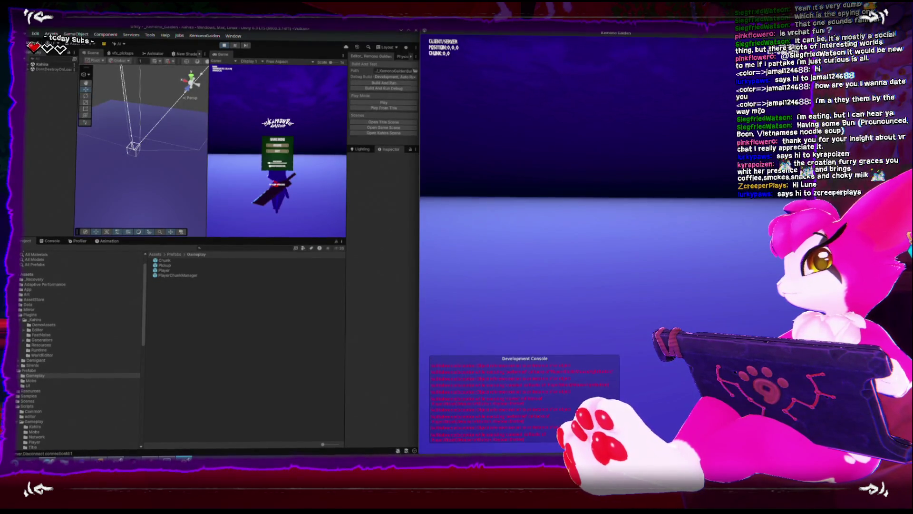
{"action": "key", "text": "Escape"}
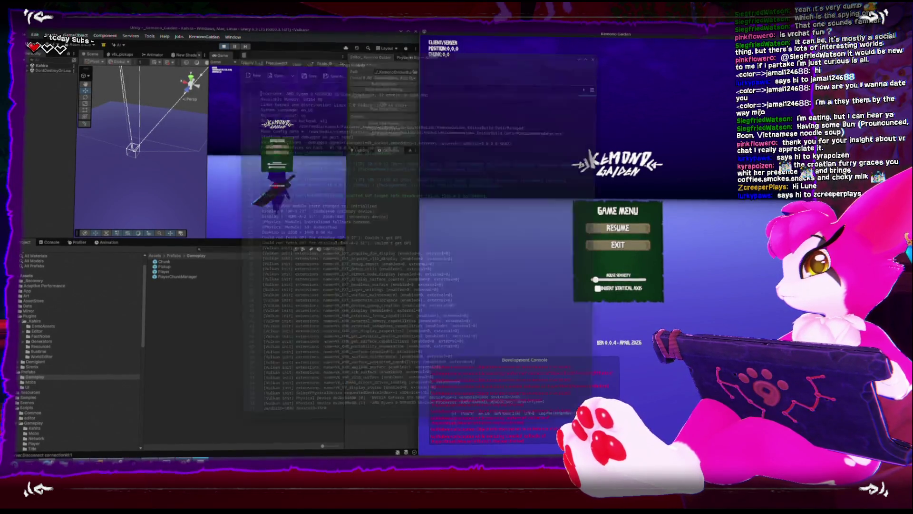
Scroll Player.log to Mirror's NetworkClient SpawnPrefab stack trace, then close KWrite
{"action": "scroll", "coordinate": [507, 288], "scroll_direction": "down", "scroll_amount": 20}
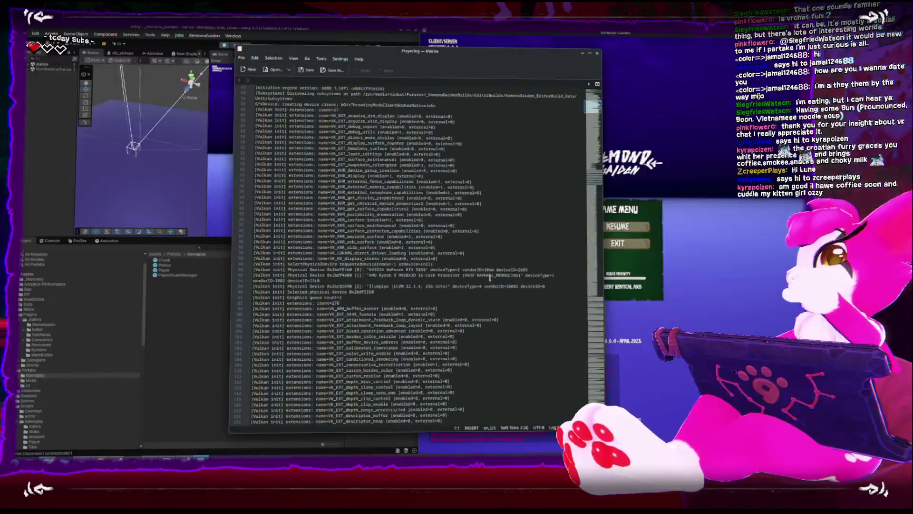
{"action": "left_click", "coordinate": [600, 275]}
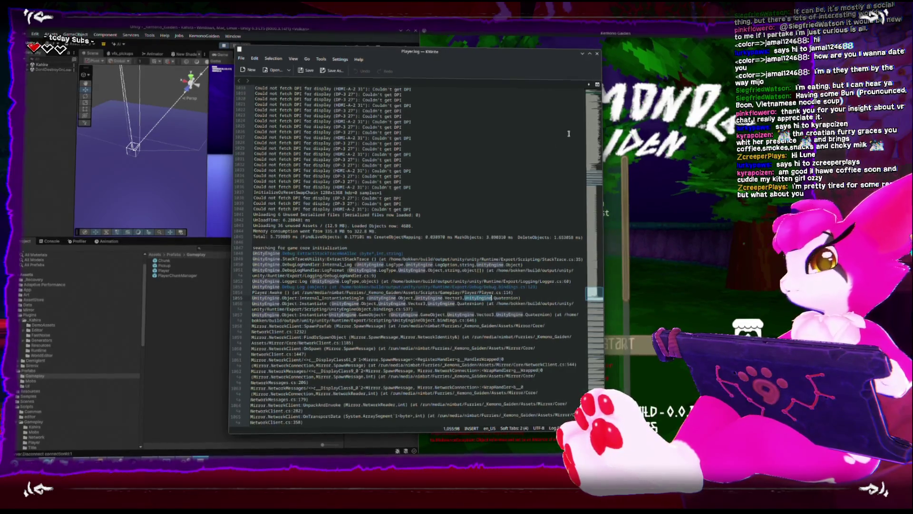
{"action": "key", "text": "ctrl+q"}
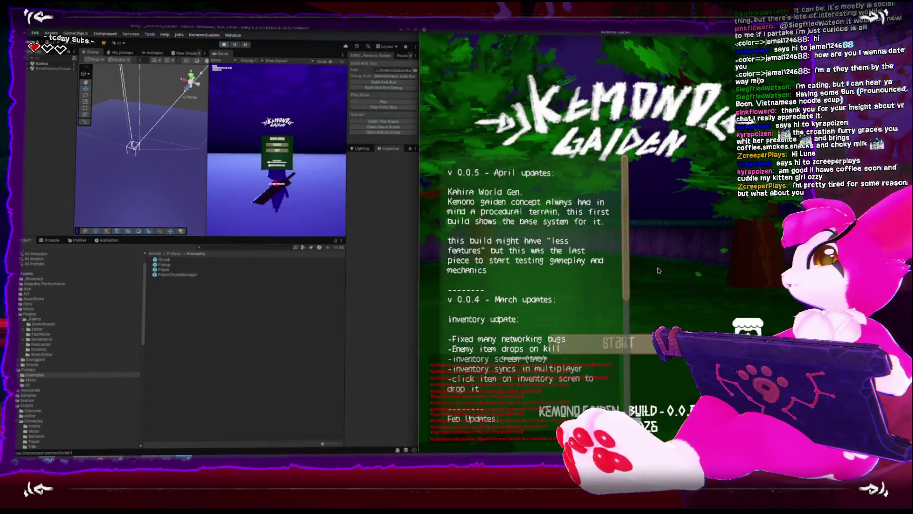
Start hosting a game on port 7777 from the title menu
{"action": "left_click", "coordinate": [552, 286]}
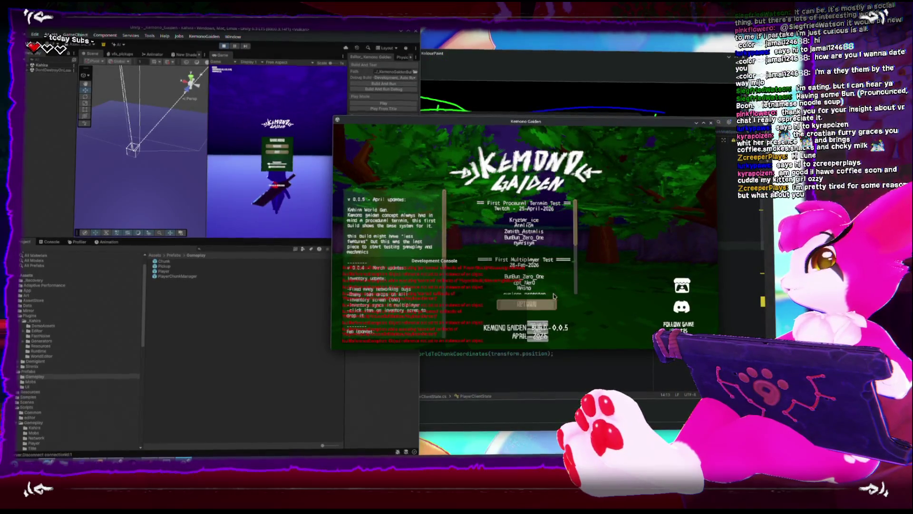
{"action": "left_click", "coordinate": [549, 308]}
{"action": "left_click", "coordinate": [543, 287]}
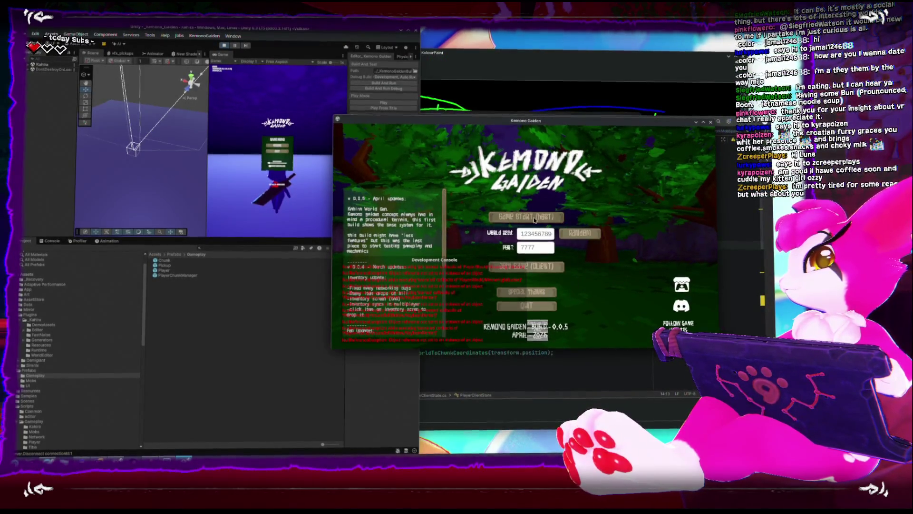
{"action": "left_click", "coordinate": [527, 294]}
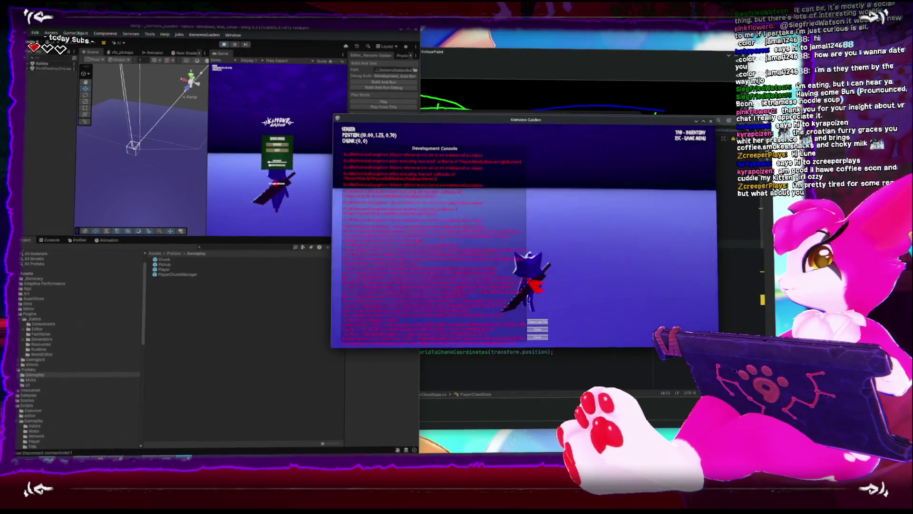
Test an attack swing, reopen the Game Menu, and move the game window right
{"action": "key", "text": "Escape"}
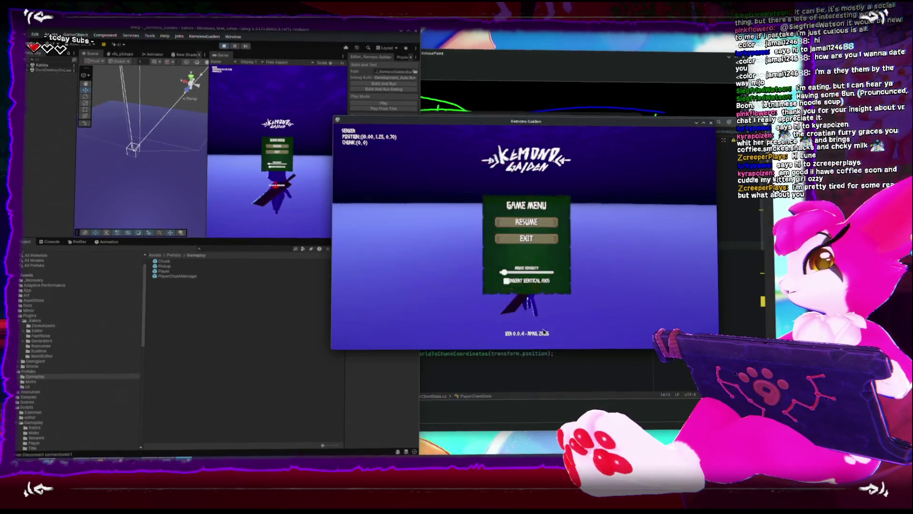
{"action": "key", "text": "Escape"}
{"action": "left_click", "coordinate": [524, 235]}
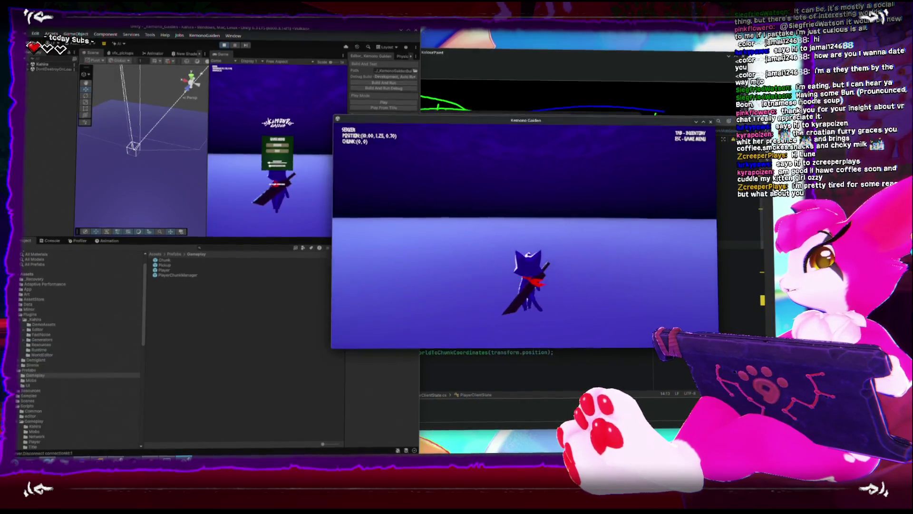
{"action": "key", "text": "Escape"}
{"action": "left_click_drag", "start_coordinate": [487, 136], "coordinate": [603, 134]}
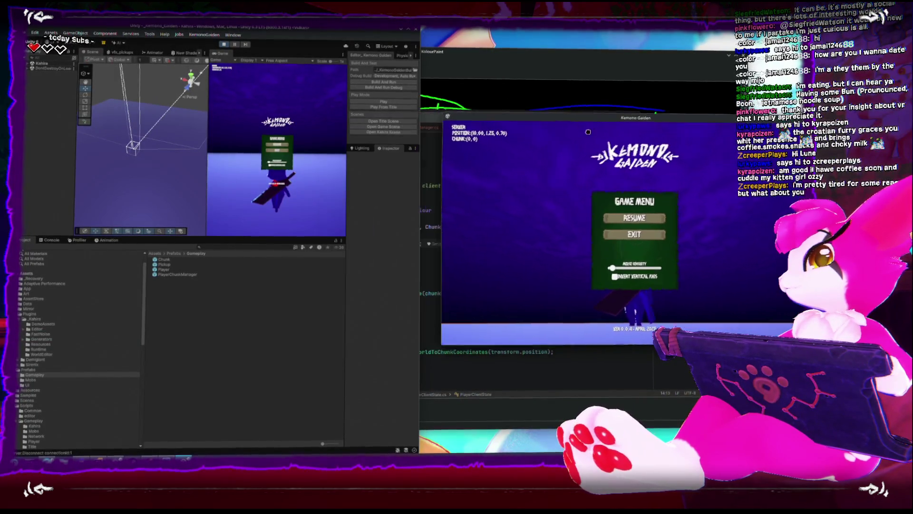
Clear Unity's Console and load the Title scene in the editor
{"action": "left_click", "coordinate": [46, 243]}
{"action": "left_click", "coordinate": [22, 249]}
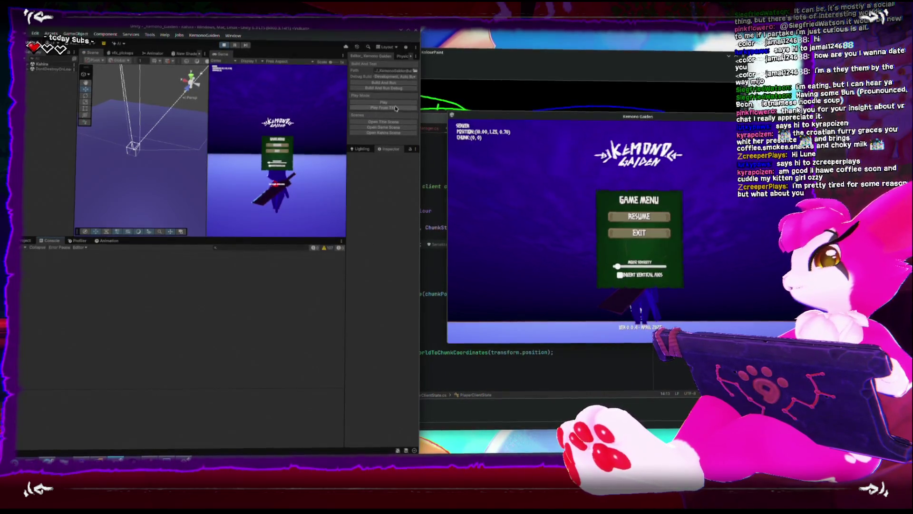
{"action": "left_click", "coordinate": [383, 122]}
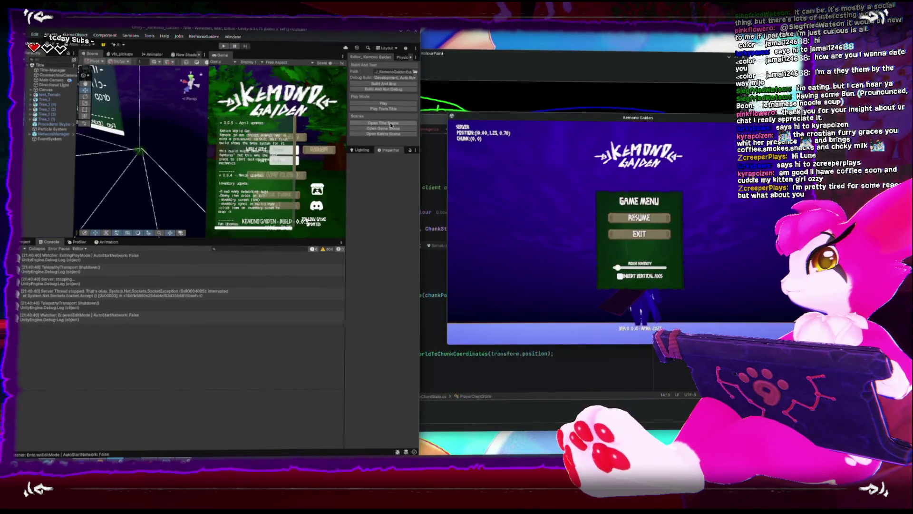
Play in the editor, try joining localhost:7777, and inspect the Client Recv error's stack trace
{"action": "left_click", "coordinate": [223, 45]}
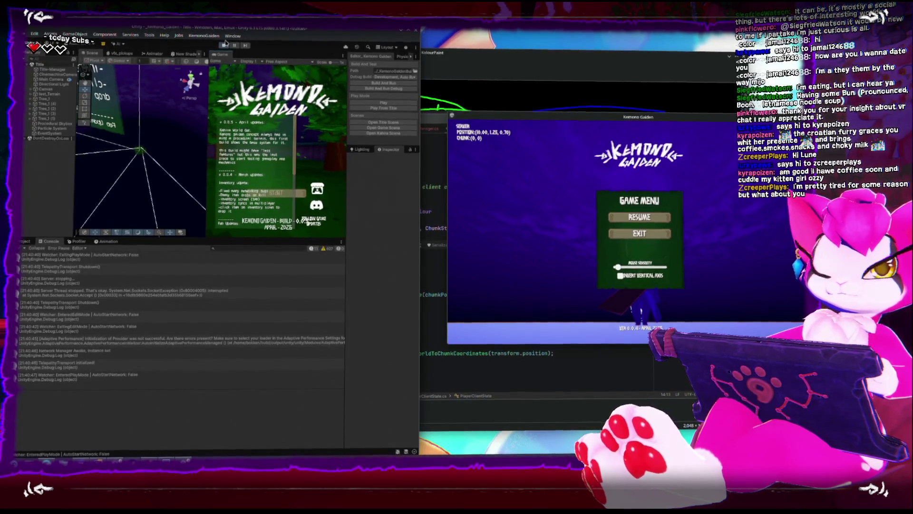
{"action": "left_click", "coordinate": [307, 198]}
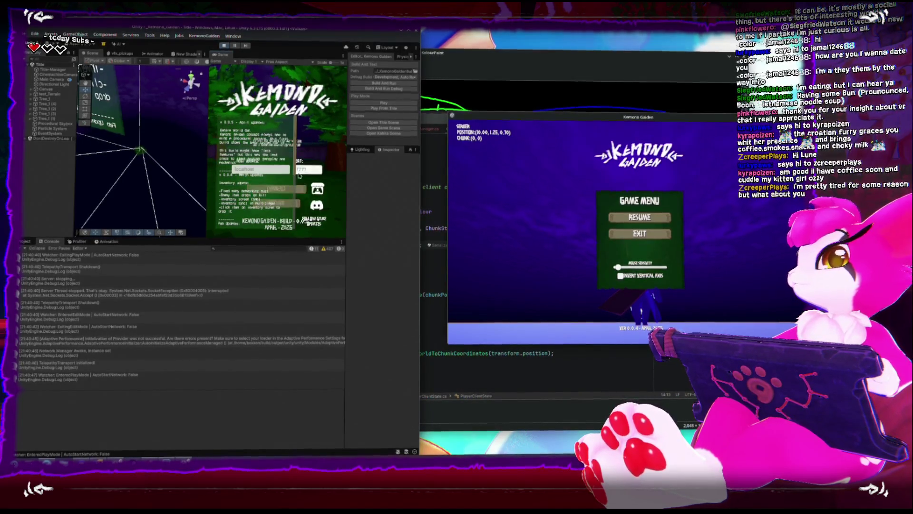
{"action": "left_click", "coordinate": [298, 191]}
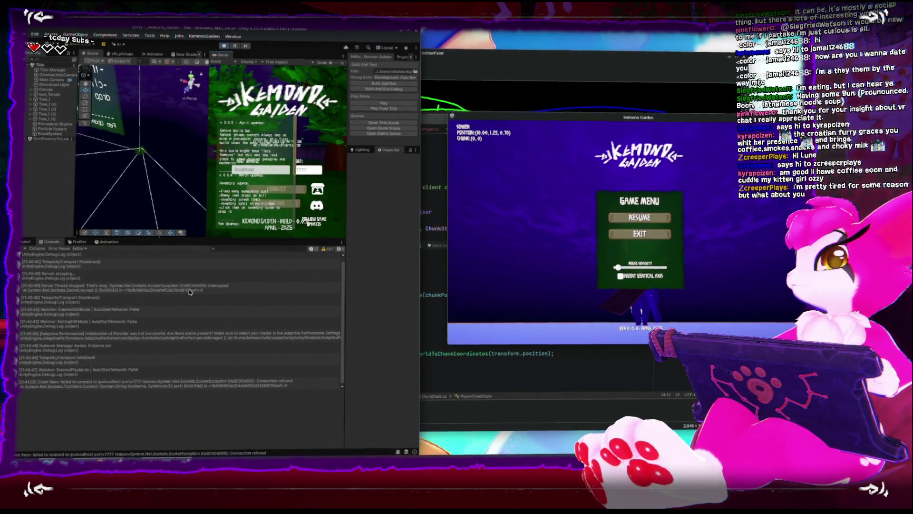
{"action": "left_click", "coordinate": [298, 191]}
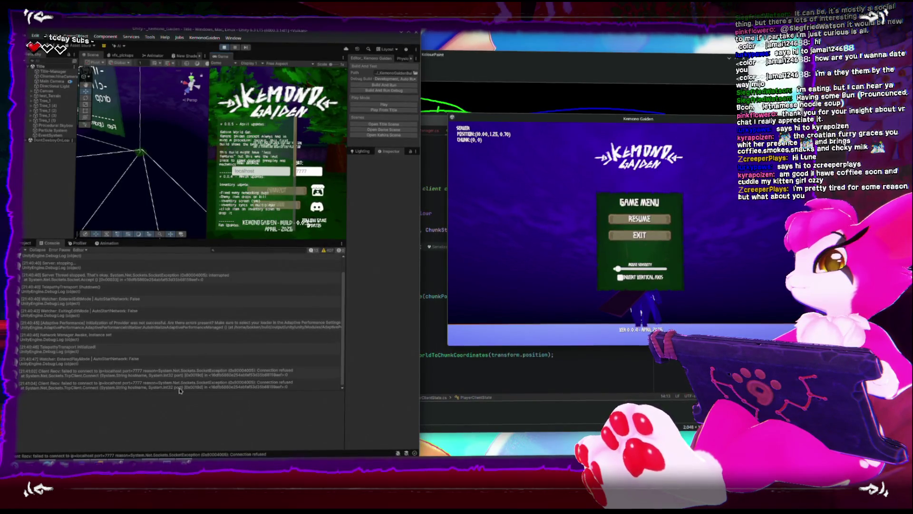
{"action": "left_click", "coordinate": [143, 372]}
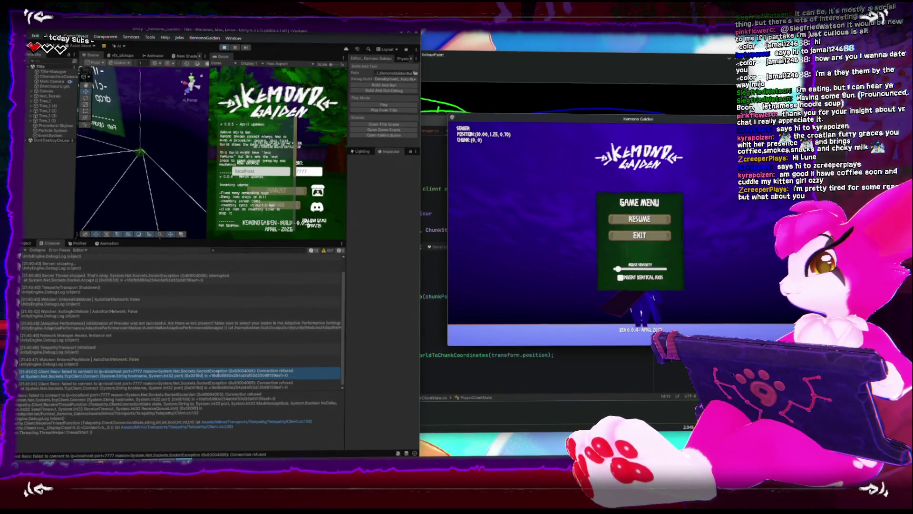
Bring the game build window back and host a game from it
{"action": "left_click", "coordinate": [185, 461]}
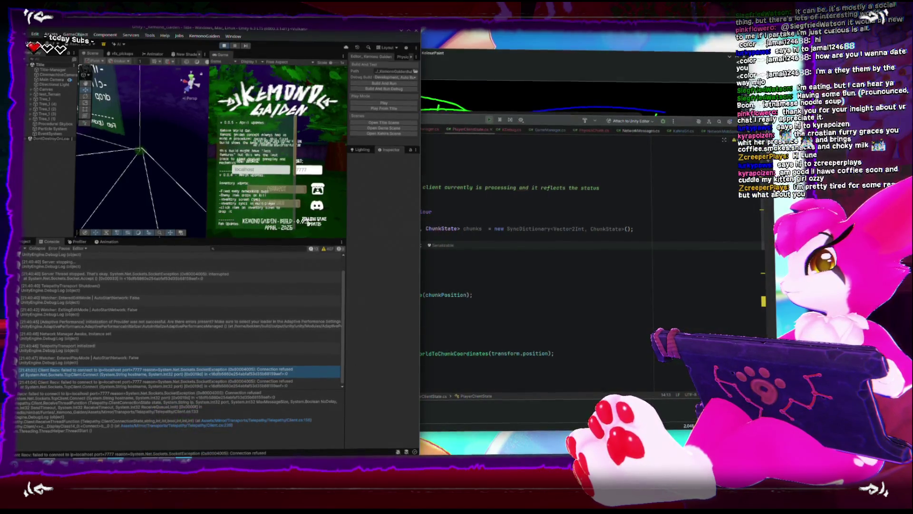
{"action": "left_click", "coordinate": [186, 460]}
{"action": "left_click", "coordinate": [186, 461]}
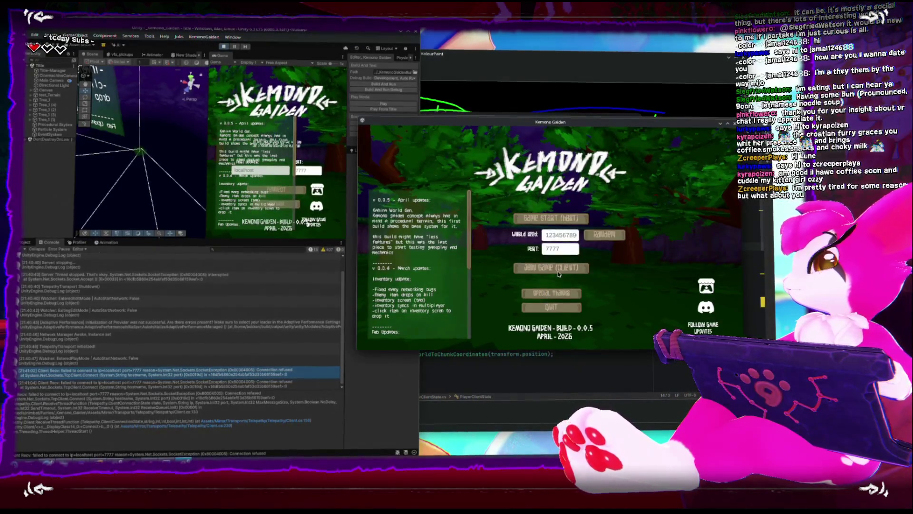
{"action": "left_click", "coordinate": [549, 218]}
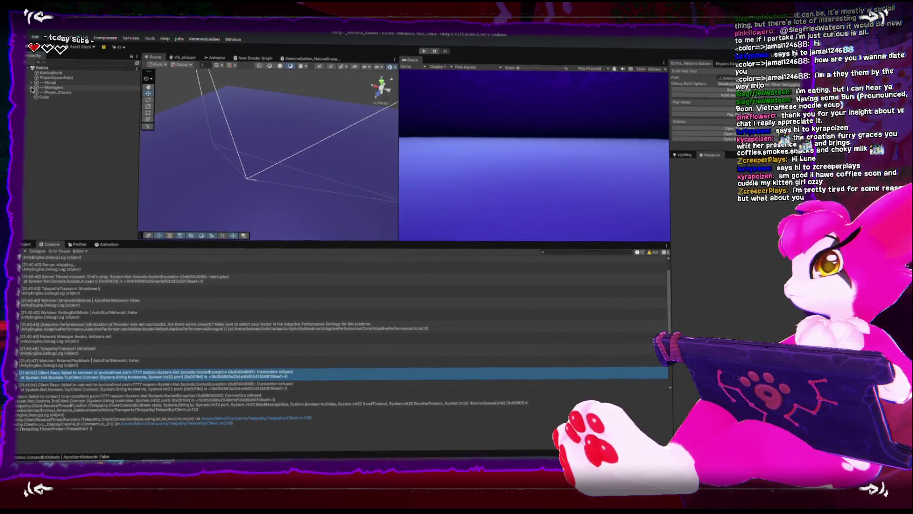
Delete ChunkManager from the Kahira scene, clear the Console, and go to save via File
{"action": "left_click", "coordinate": [60, 107]}
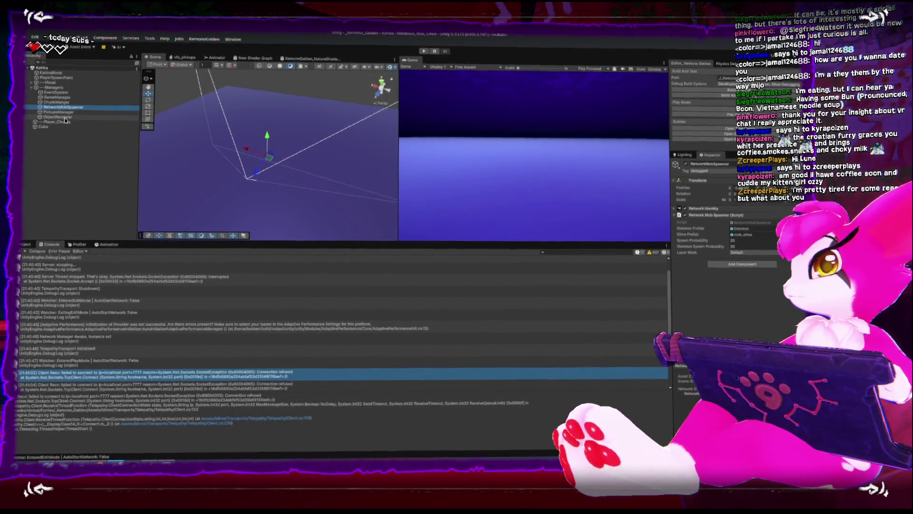
{"action": "left_click", "coordinate": [60, 102]}
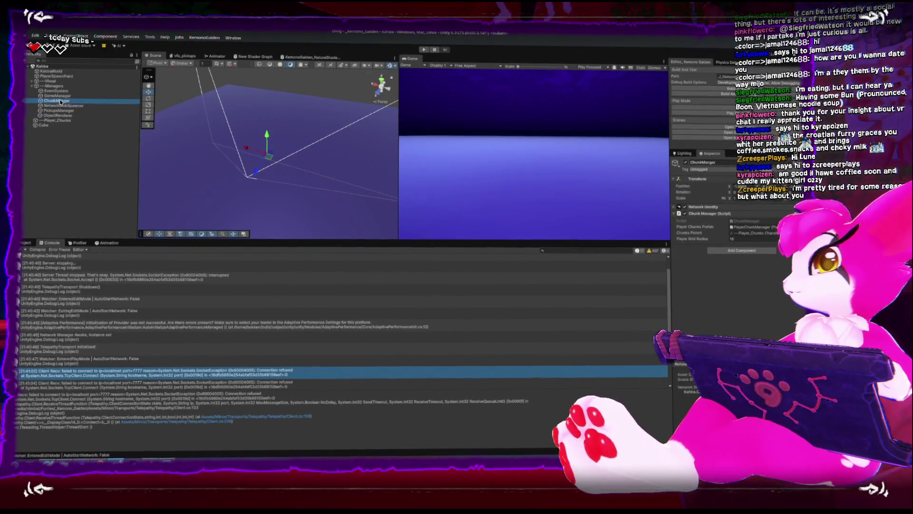
{"action": "key", "text": "Delete"}
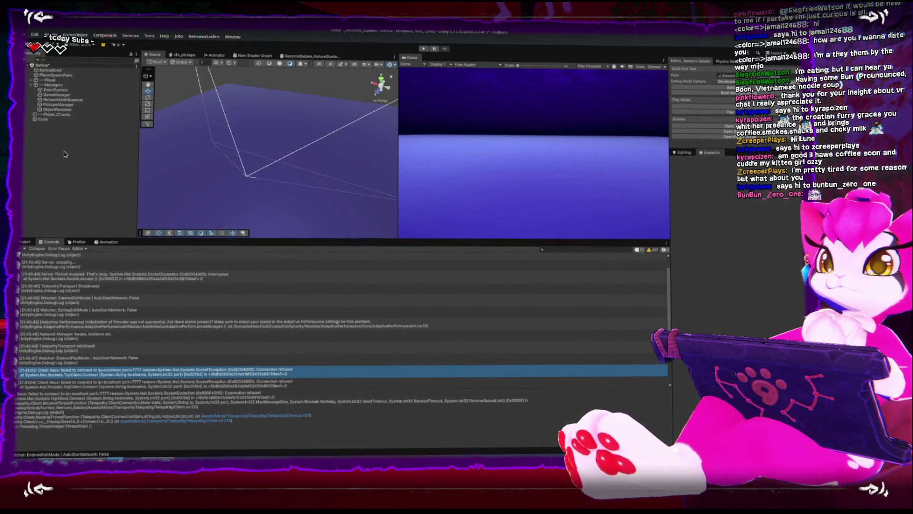
{"action": "left_click", "coordinate": [717, 107]}
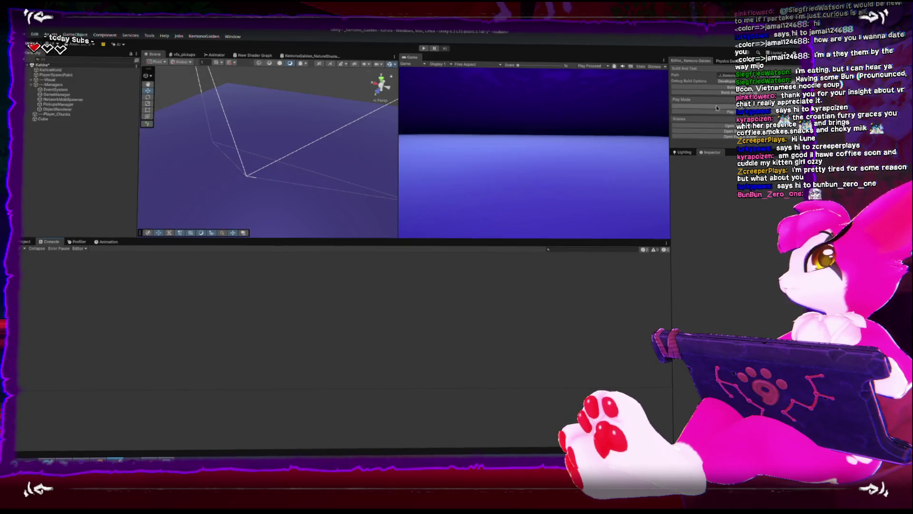
{"action": "left_click", "coordinate": [24, 35]}
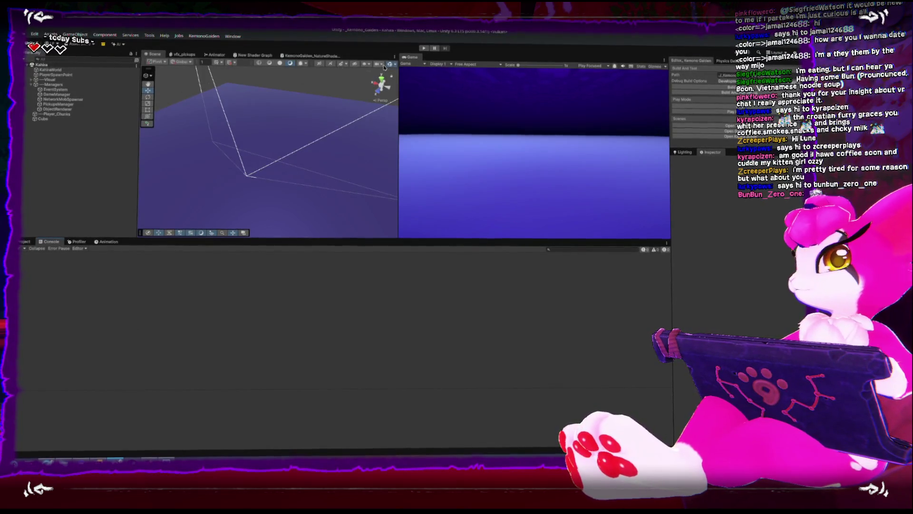
Play the scene, walk the player with W, open the Game Menu, then stop play mode
{"action": "left_click", "coordinate": [424, 49]}
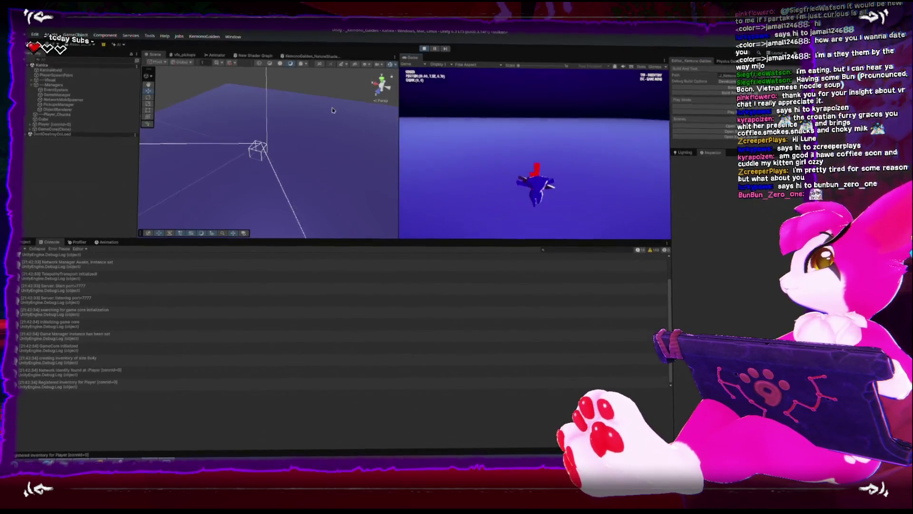
{"action": "right_click", "coordinate": [333, 144]}
{"action": "key", "text": "w"}
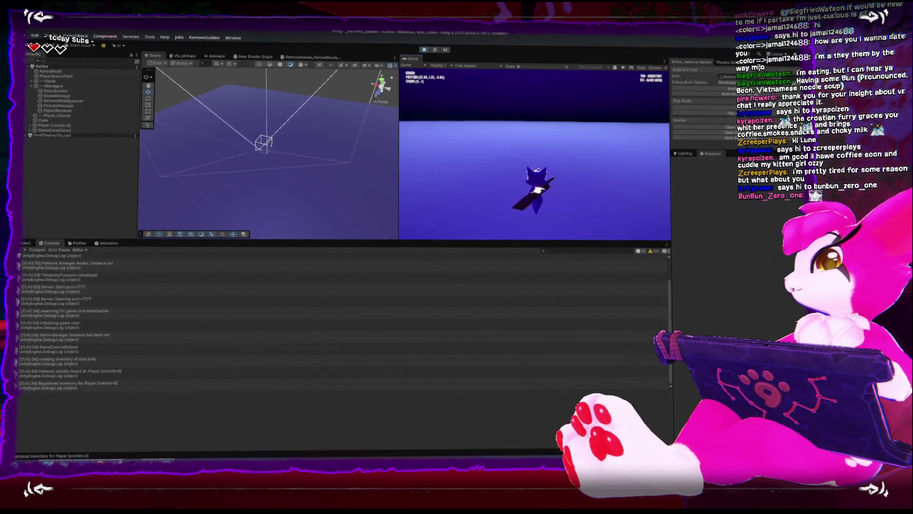
{"action": "key", "text": "Escape"}
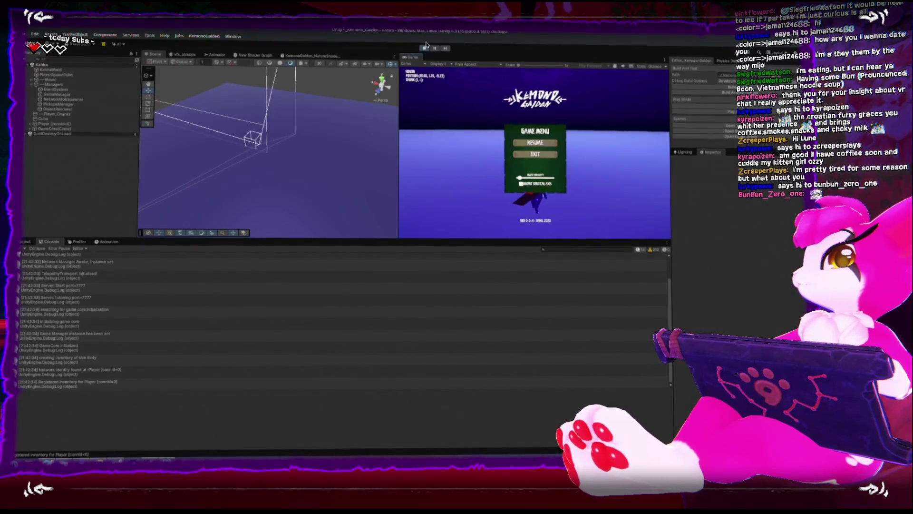
{"action": "left_click", "coordinate": [535, 155]}
{"action": "key", "text": "super"}
Launch KolourPaint by searching 'pain' and flood-fill the new canvas black
{"action": "type", "text": "kw"}
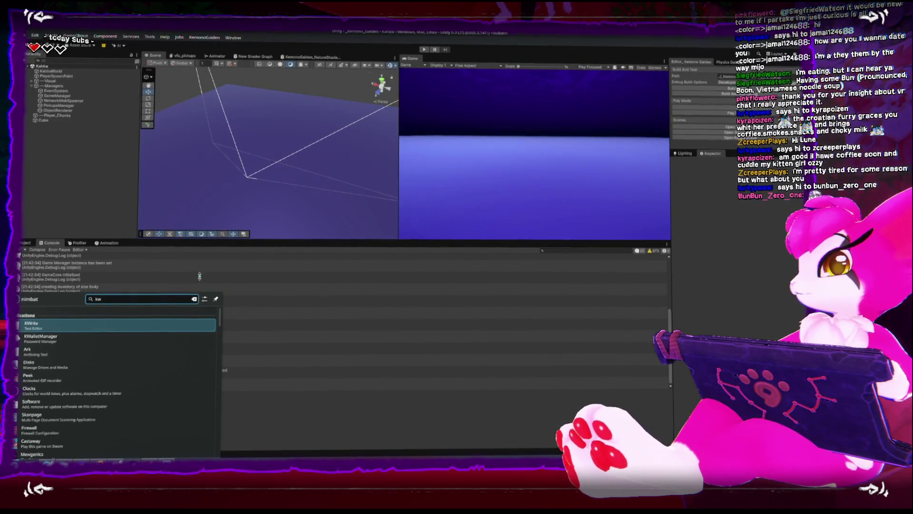
{"action": "key", "text": "BackSpace"}
{"action": "type", "text": "pain"}
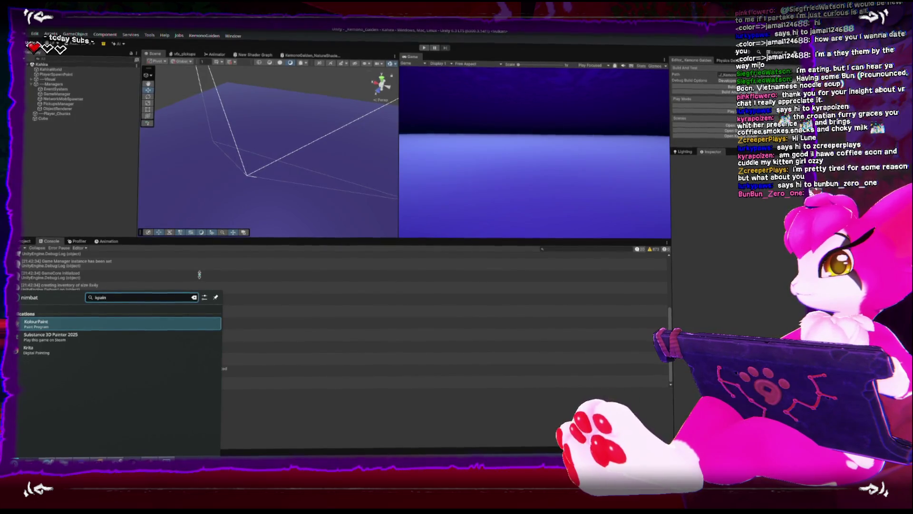
{"action": "key", "text": "Return"}
{"action": "left_click", "coordinate": [86, 125]}
{"action": "left_click", "coordinate": [188, 171]}
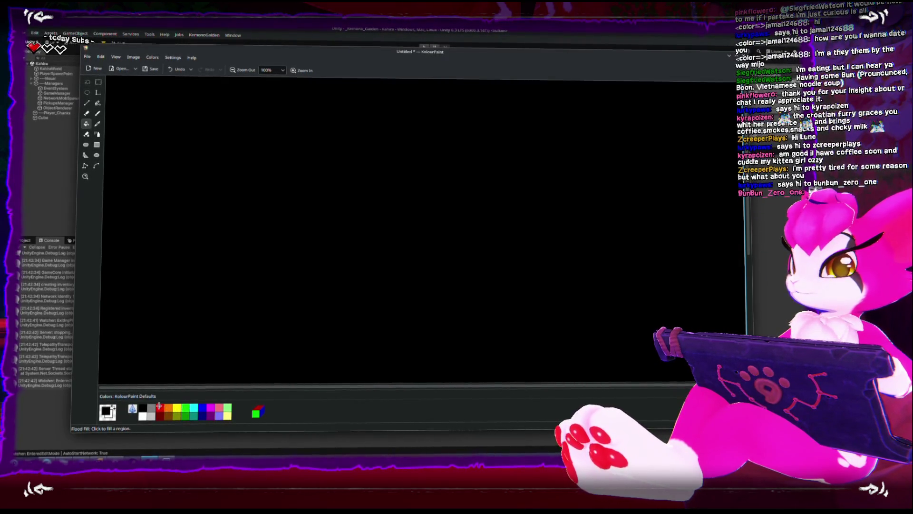
Handwrite 'Kahira' in green on the canvas
{"action": "left_click", "coordinate": [186, 408]}
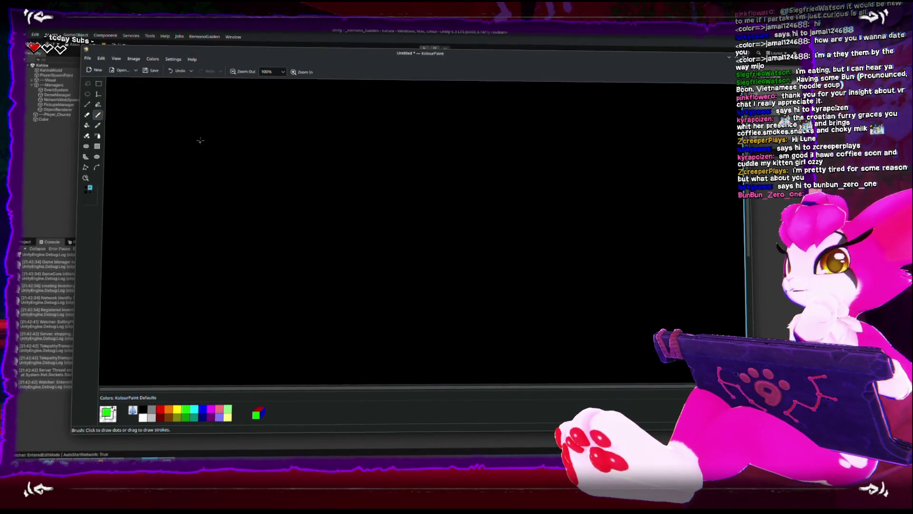
{"action": "left_click_drag", "start_coordinate": [183, 108], "coordinate": [182, 123]}
{"action": "mouse_move", "coordinate": [189, 111]}
{"action": "left_mouse_down"}
{"action": "mouse_move", "coordinate": [188, 122]}
{"action": "mouse_move", "coordinate": [225, 123]}
{"action": "left_mouse_up"}
{"action": "left_click", "coordinate": [231, 121]}
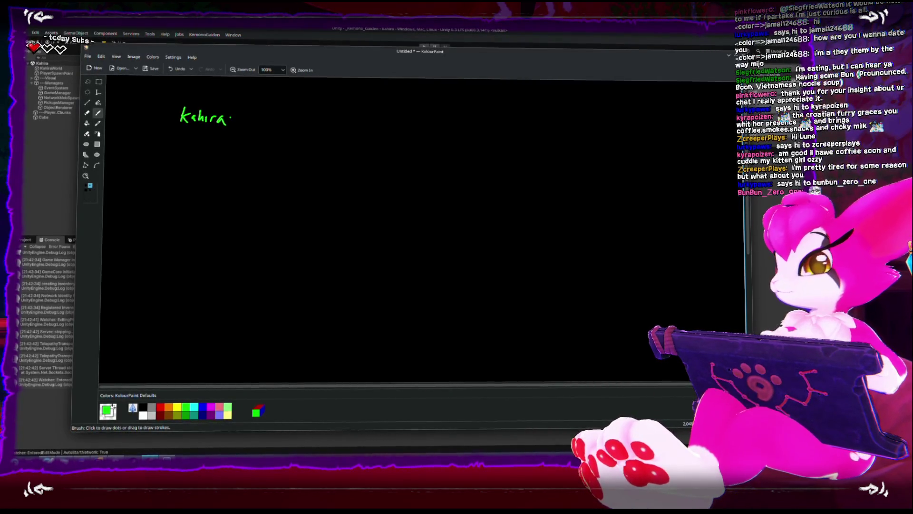
Draw a blue cube with dots on its front face and an arrow from Kahira
{"action": "left_click", "coordinate": [202, 408]}
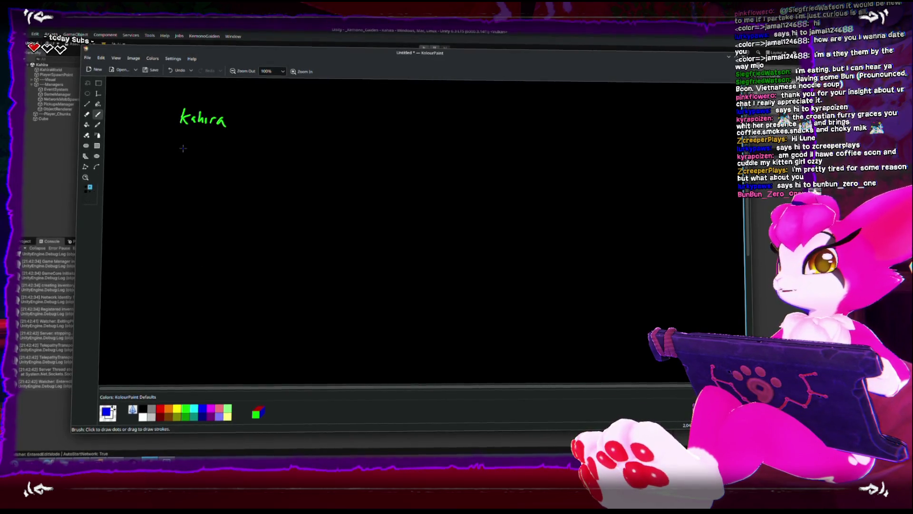
{"action": "mouse_move", "coordinate": [186, 144]}
{"action": "left_mouse_down"}
{"action": "mouse_move", "coordinate": [141, 161]}
{"action": "mouse_move", "coordinate": [136, 227]}
{"action": "mouse_move", "coordinate": [203, 238]}
{"action": "left_mouse_up"}
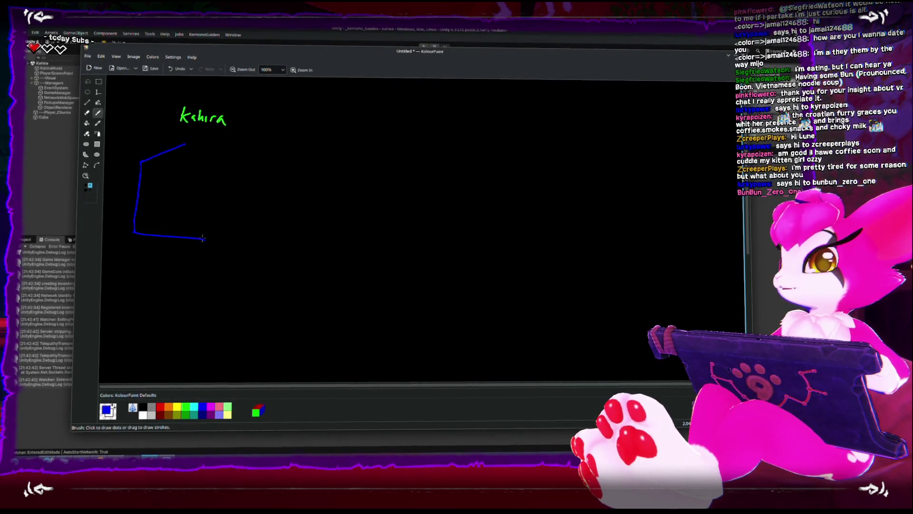
{"action": "mouse_move", "coordinate": [140, 163]}
{"action": "left_mouse_down"}
{"action": "mouse_move", "coordinate": [214, 173]}
{"action": "mouse_move", "coordinate": [205, 240]}
{"action": "mouse_move", "coordinate": [238, 208]}
{"action": "left_mouse_up"}
{"action": "mouse_move", "coordinate": [213, 172]}
{"action": "left_mouse_down"}
{"action": "mouse_move", "coordinate": [236, 156]}
{"action": "mouse_move", "coordinate": [238, 207]}
{"action": "left_mouse_up"}
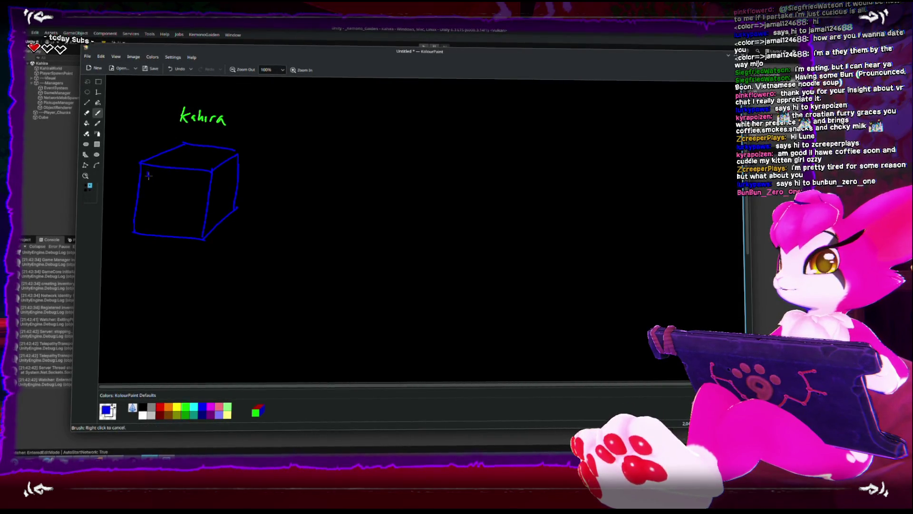
{"action": "left_click_drag", "start_coordinate": [156, 173], "coordinate": [166, 177]}
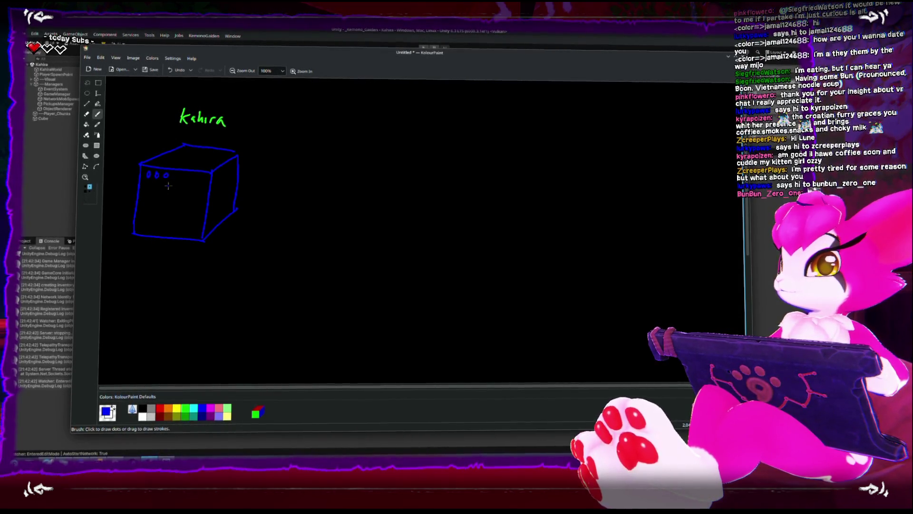
{"action": "left_click_drag", "start_coordinate": [141, 224], "coordinate": [197, 223]}
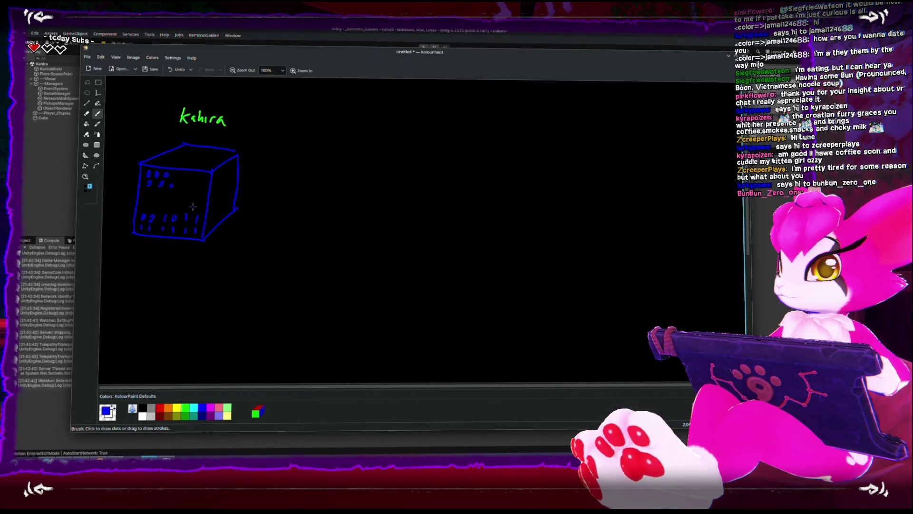
{"action": "left_click_drag", "start_coordinate": [143, 203], "coordinate": [158, 207]}
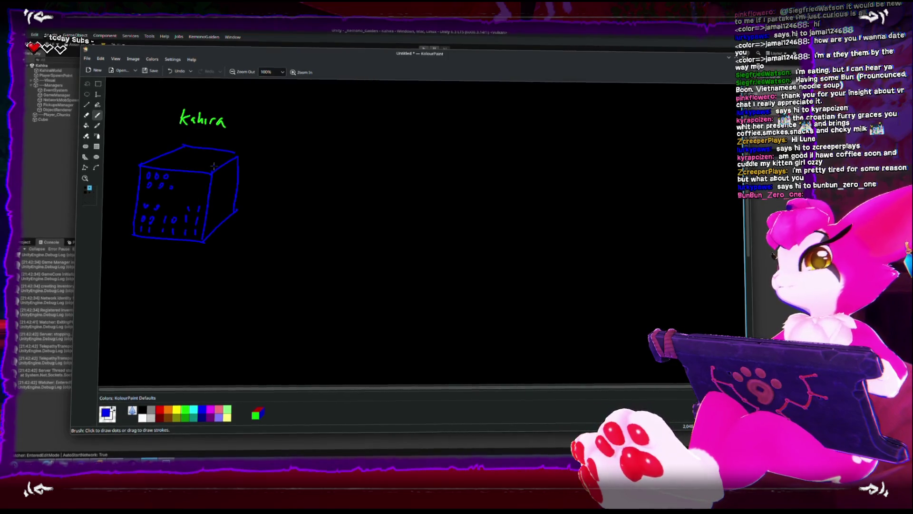
{"action": "left_click_drag", "start_coordinate": [214, 128], "coordinate": [210, 137]}
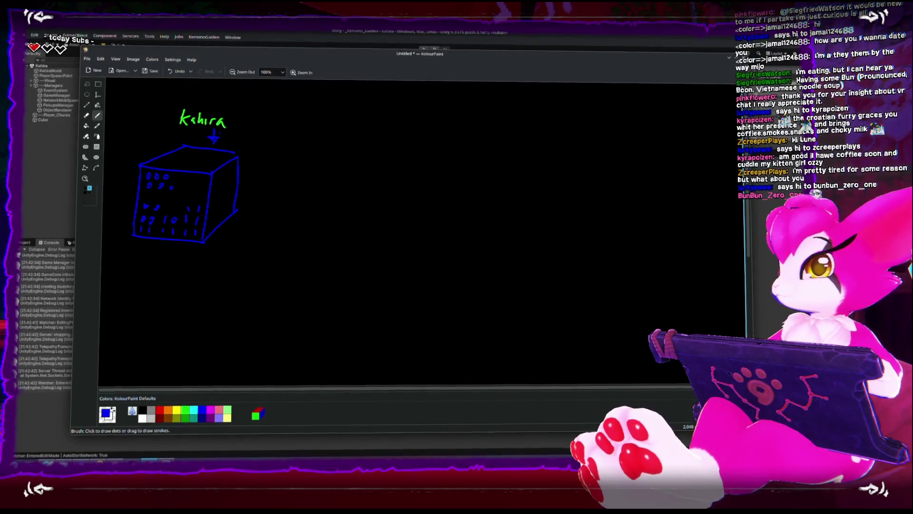
Box Kahira in blue, write 0,1,2,0 under the cube, and start a green 'kahira system' heading
{"action": "mouse_move", "coordinate": [219, 97]}
{"action": "left_mouse_down"}
{"action": "mouse_move", "coordinate": [174, 98]}
{"action": "mouse_move", "coordinate": [233, 129]}
{"action": "left_mouse_up"}
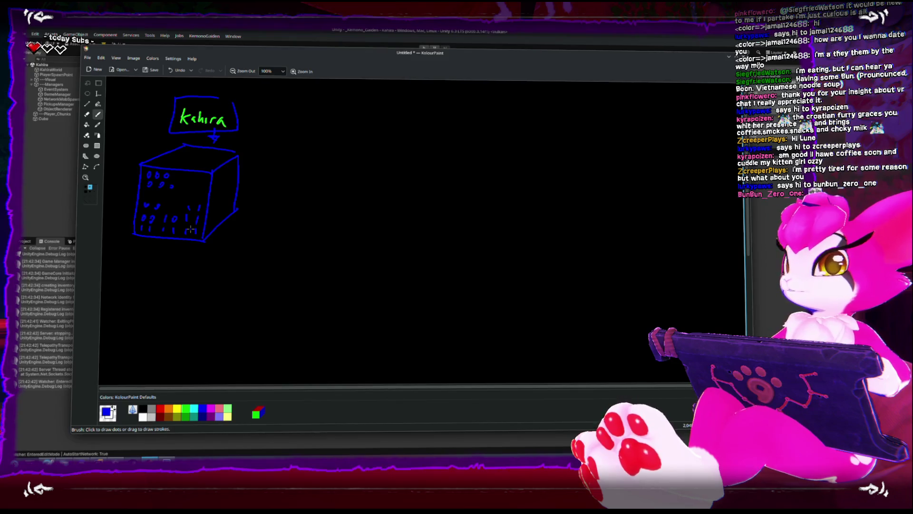
{"action": "mouse_move", "coordinate": [163, 269]}
{"action": "left_mouse_down"}
{"action": "mouse_move", "coordinate": [165, 292]}
{"action": "mouse_move", "coordinate": [218, 268]}
{"action": "left_mouse_up"}
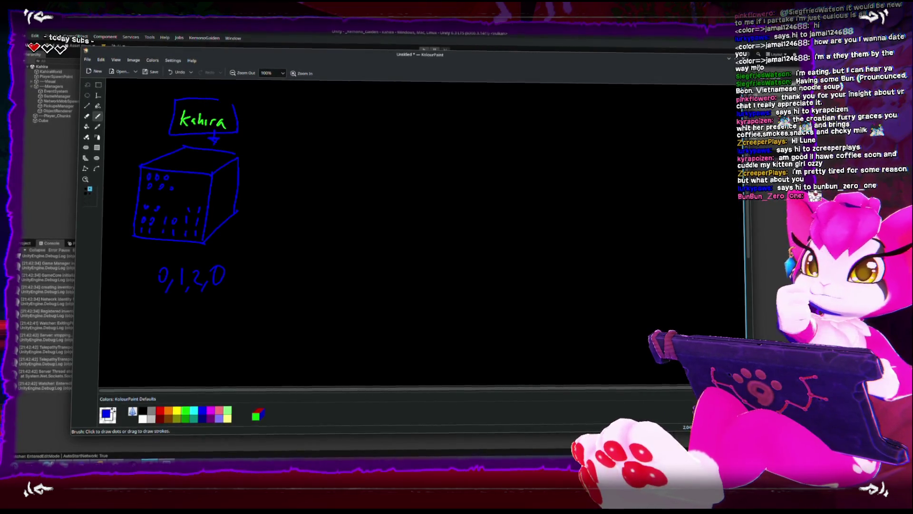
{"action": "left_click", "coordinate": [186, 409]}
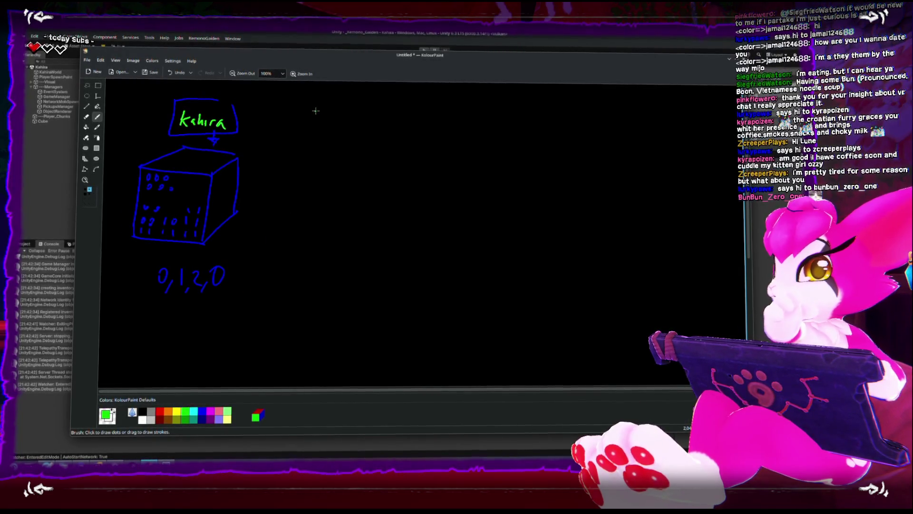
{"action": "mouse_move", "coordinate": [310, 123]}
{"action": "left_mouse_down"}
{"action": "mouse_move", "coordinate": [337, 115]}
{"action": "mouse_move", "coordinate": [313, 138]}
{"action": "mouse_move", "coordinate": [348, 134]}
{"action": "left_mouse_up"}
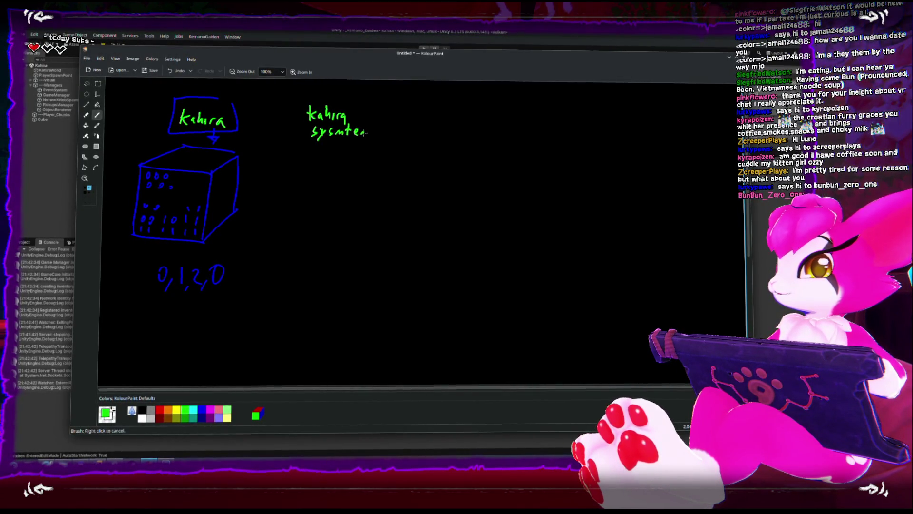
{"action": "key", "text": "ctrl+z"}
{"action": "key", "text": "ctrl+z"}
{"action": "key", "text": "ctrl+z"}
Rewrite 'system' in the heading and sketch two magenta computers beneath it
{"action": "left_click_drag", "start_coordinate": [341, 127], "coordinate": [340, 138]}
{"action": "left_click_drag", "start_coordinate": [336, 131], "coordinate": [346, 131]}
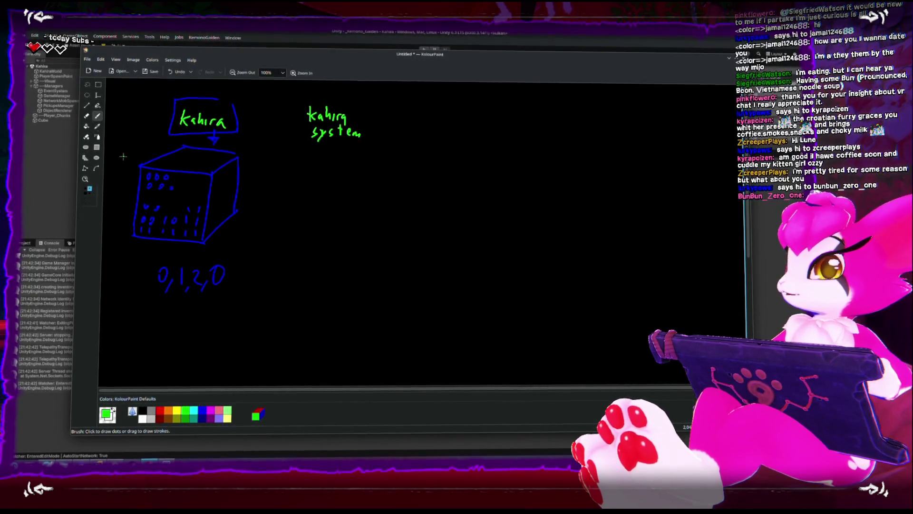
{"action": "left_click", "coordinate": [160, 412]}
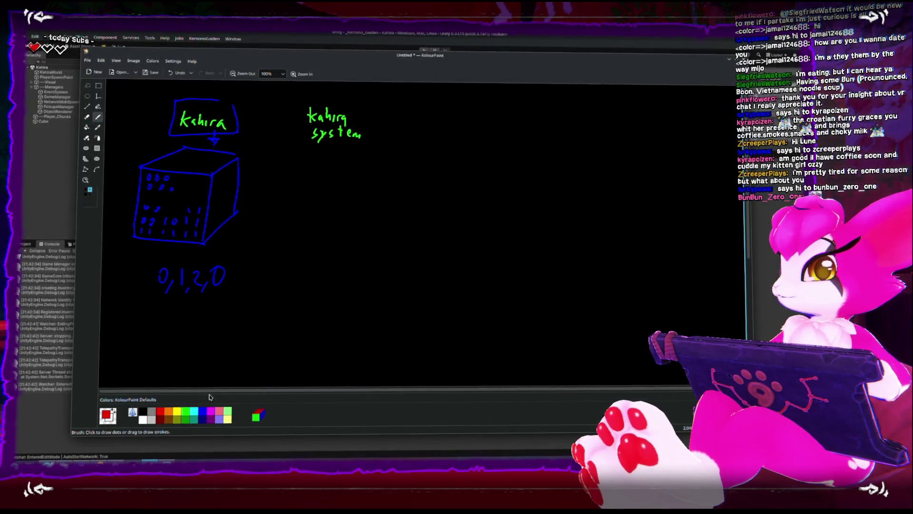
{"action": "left_click", "coordinate": [211, 410]}
{"action": "mouse_move", "coordinate": [280, 161]}
{"action": "left_mouse_down"}
{"action": "mouse_move", "coordinate": [273, 178]}
{"action": "mouse_move", "coordinate": [282, 186]}
{"action": "left_mouse_up"}
{"action": "left_click_drag", "start_coordinate": [275, 187], "coordinate": [288, 187]}
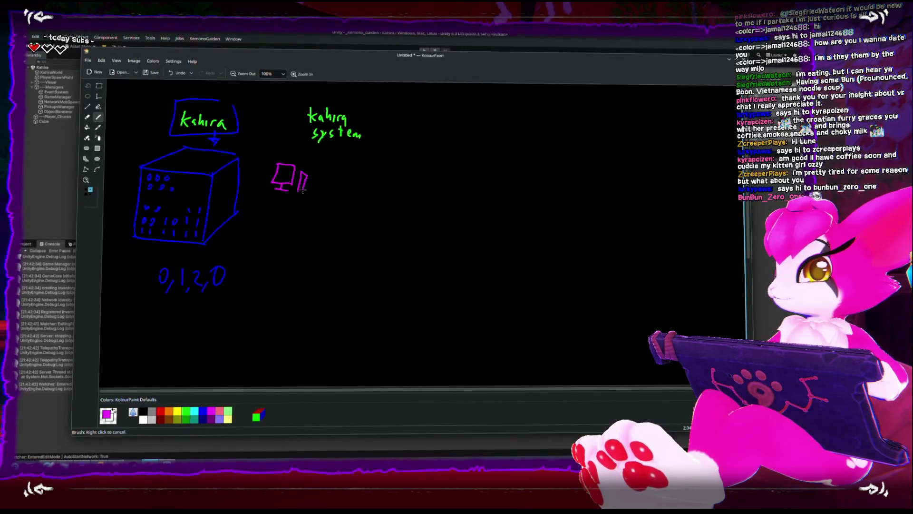
{"action": "mouse_move", "coordinate": [358, 184]}
{"action": "left_mouse_down"}
{"action": "mouse_move", "coordinate": [351, 192]}
{"action": "mouse_move", "coordinate": [384, 179]}
{"action": "mouse_move", "coordinate": [379, 195]}
{"action": "left_mouse_up"}
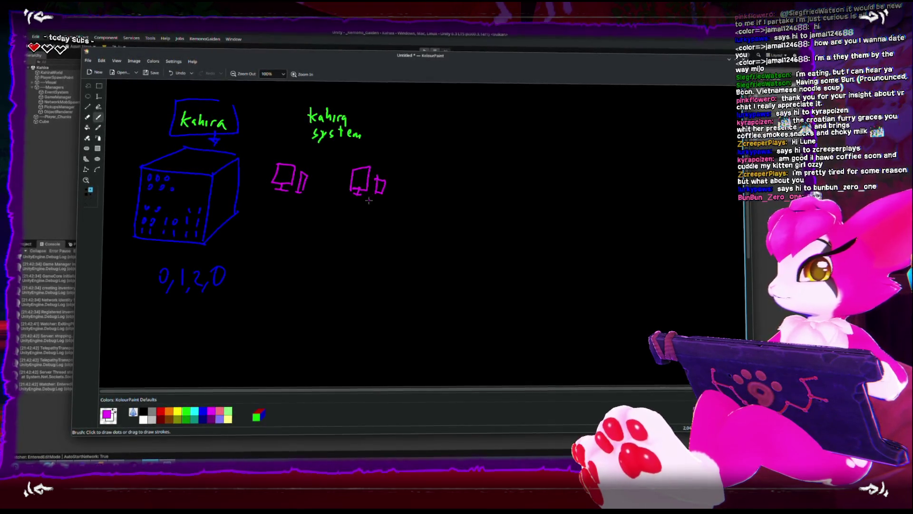
Link the computers with green two-way arrows and write 'chunk' further right
{"action": "left_click", "coordinate": [187, 415]}
{"action": "mouse_move", "coordinate": [313, 179]}
{"action": "left_mouse_down"}
{"action": "mouse_move", "coordinate": [340, 180]}
{"action": "mouse_move", "coordinate": [312, 173]}
{"action": "mouse_move", "coordinate": [323, 174]}
{"action": "left_mouse_up"}
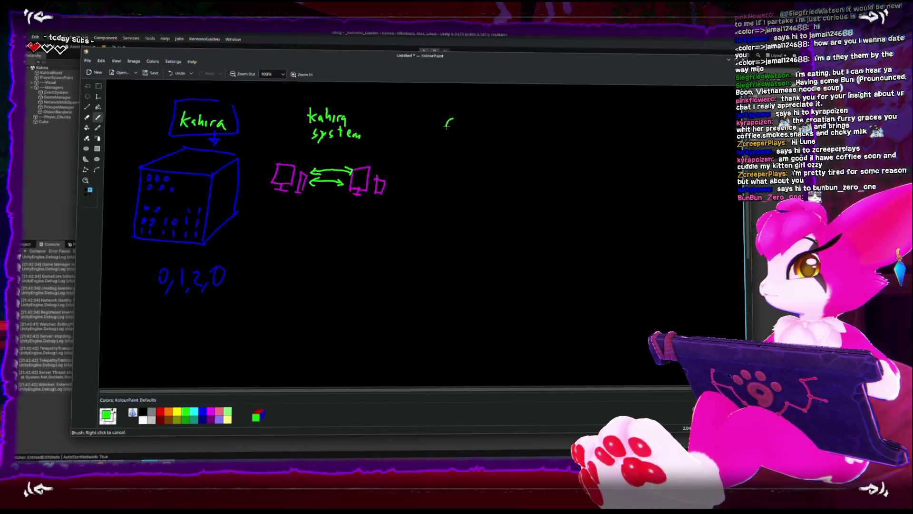
{"action": "left_click_drag", "start_coordinate": [465, 119], "coordinate": [527, 115]}
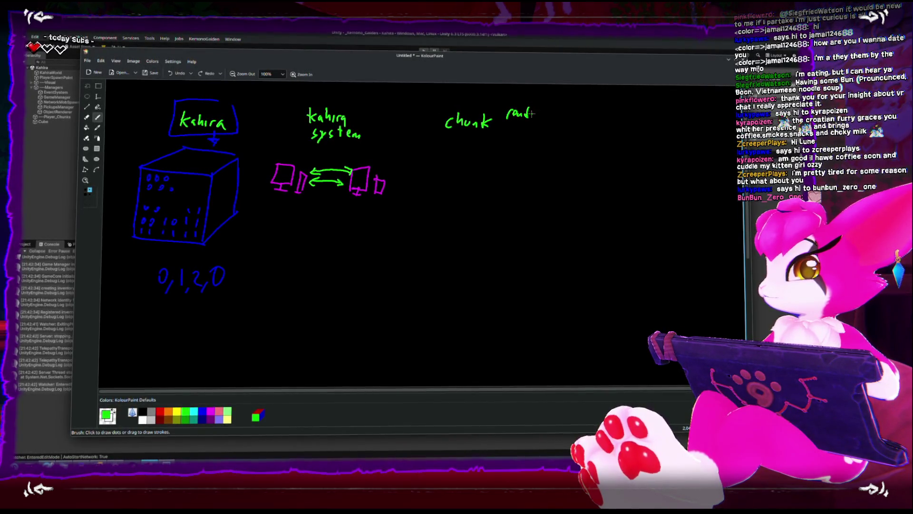
Write 'renderer physics' beside 'chunk' and turn the small blue square into a cube
{"action": "left_click_drag", "start_coordinate": [522, 114], "coordinate": [532, 116]}
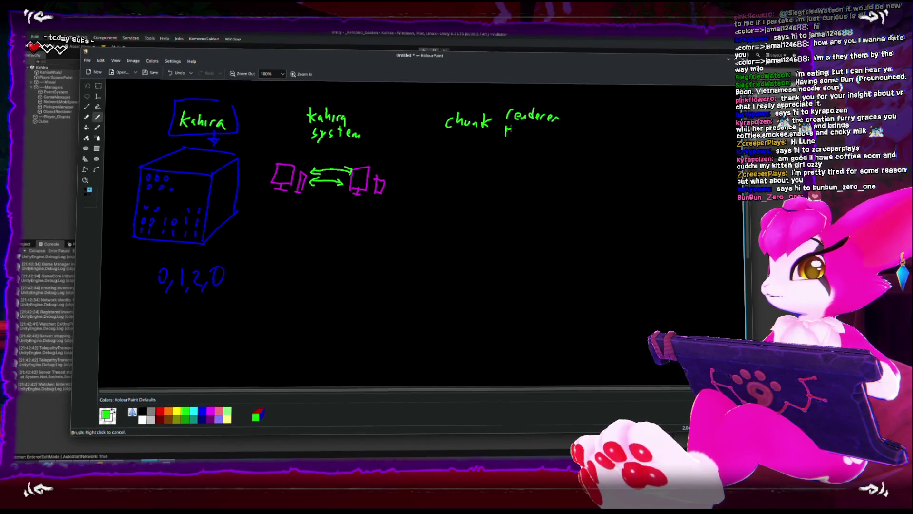
{"action": "left_click_drag", "start_coordinate": [514, 131], "coordinate": [553, 129]}
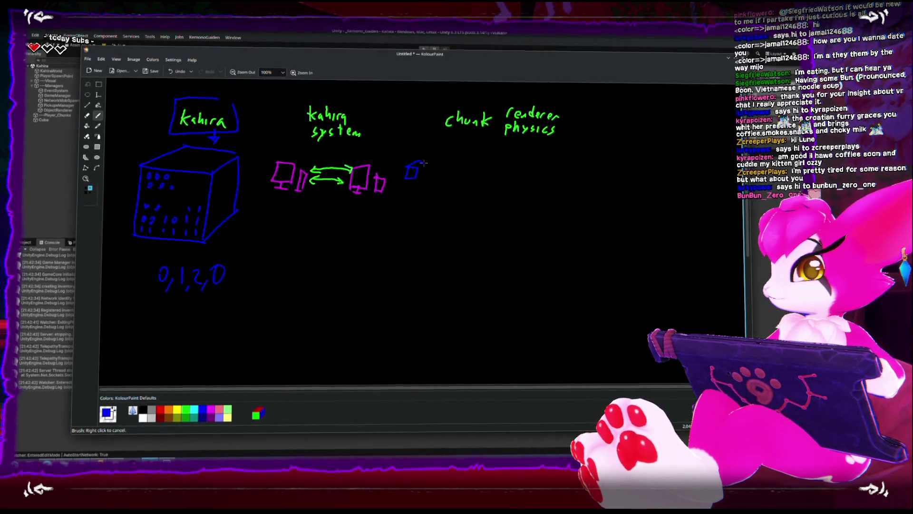
{"action": "left_click_drag", "start_coordinate": [417, 164], "coordinate": [422, 176]}
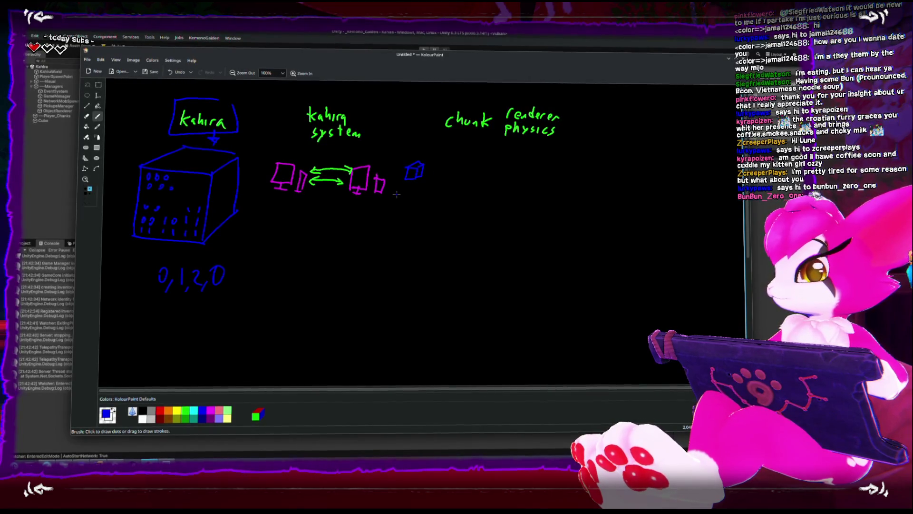
In green, sketch the terrain outline and enclose 'kahira system' in a large ellipse
{"action": "left_click", "coordinate": [211, 411]}
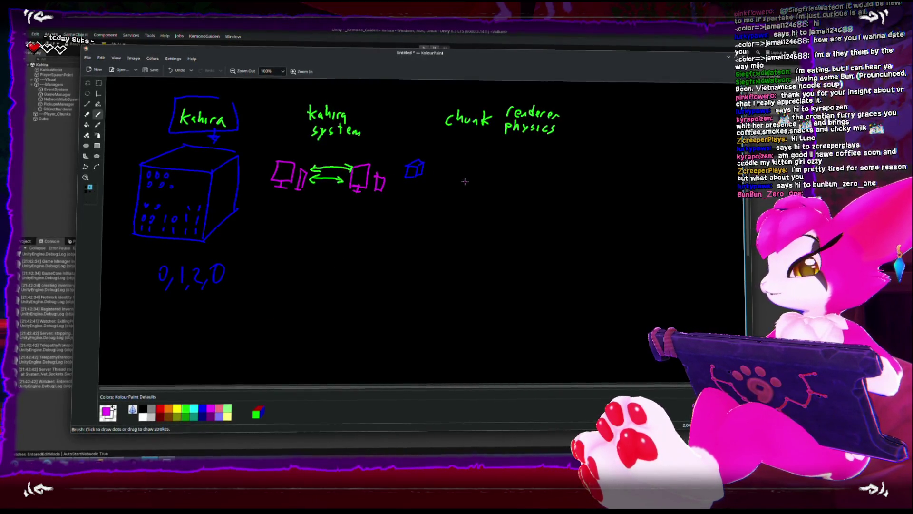
{"action": "left_click", "coordinate": [186, 408]}
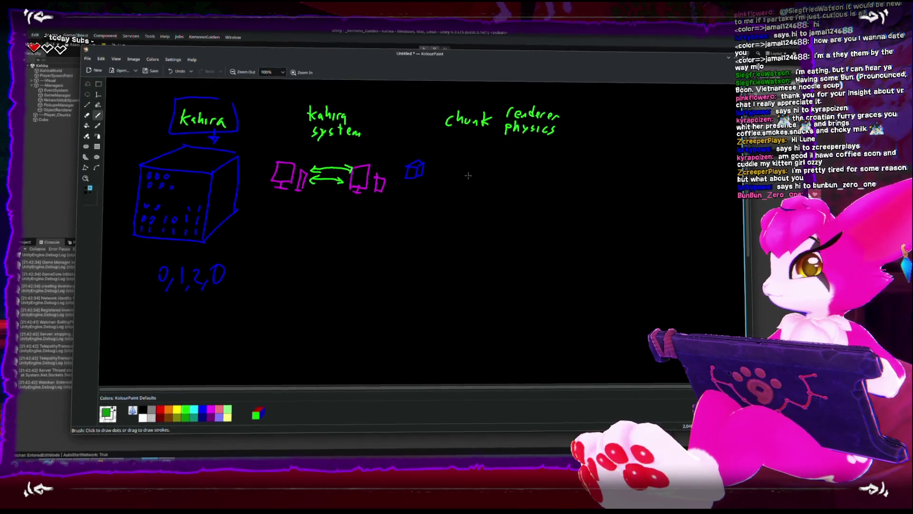
{"action": "left_click_drag", "start_coordinate": [482, 172], "coordinate": [506, 156]}
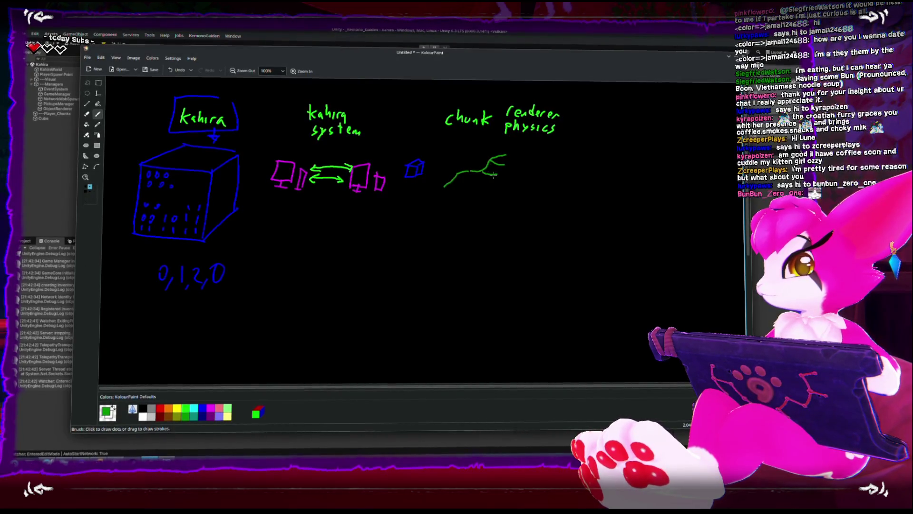
{"action": "mouse_move", "coordinate": [443, 188]}
{"action": "left_mouse_down"}
{"action": "mouse_move", "coordinate": [499, 192]}
{"action": "mouse_move", "coordinate": [505, 162]}
{"action": "mouse_move", "coordinate": [518, 158]}
{"action": "mouse_move", "coordinate": [515, 169]}
{"action": "mouse_move", "coordinate": [547, 177]}
{"action": "mouse_move", "coordinate": [543, 192]}
{"action": "mouse_move", "coordinate": [501, 193]}
{"action": "left_mouse_up"}
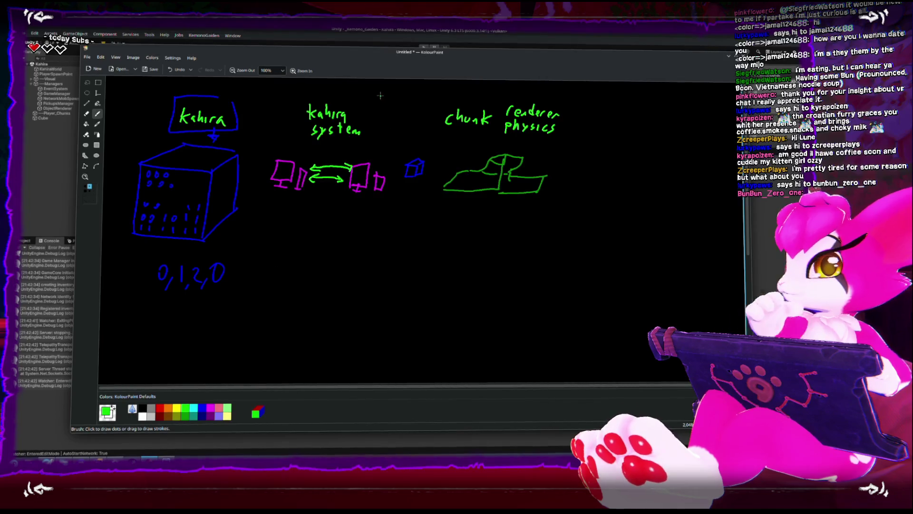
{"action": "left_click_drag", "start_coordinate": [260, 172], "coordinate": [385, 103]}
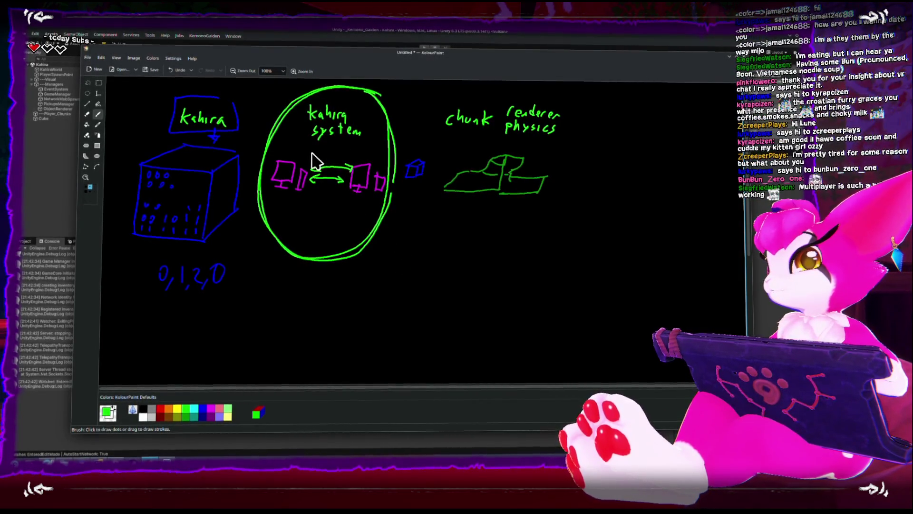
Clear Unity's Console, check PlayerClientState.cs in Rider, then return to the KolourPaint drawing
{"action": "left_click", "coordinate": [315, 31]}
{"action": "left_click", "coordinate": [18, 247]}
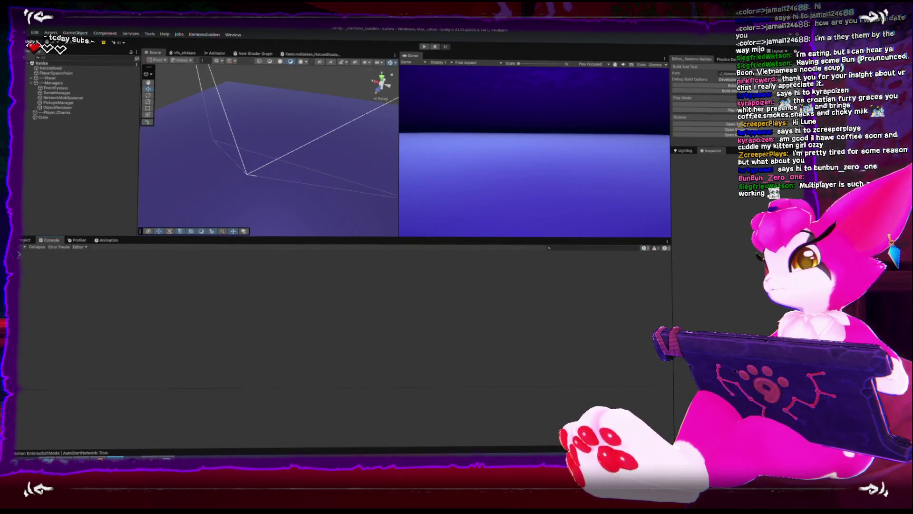
{"action": "key", "text": "alt+Tab"}
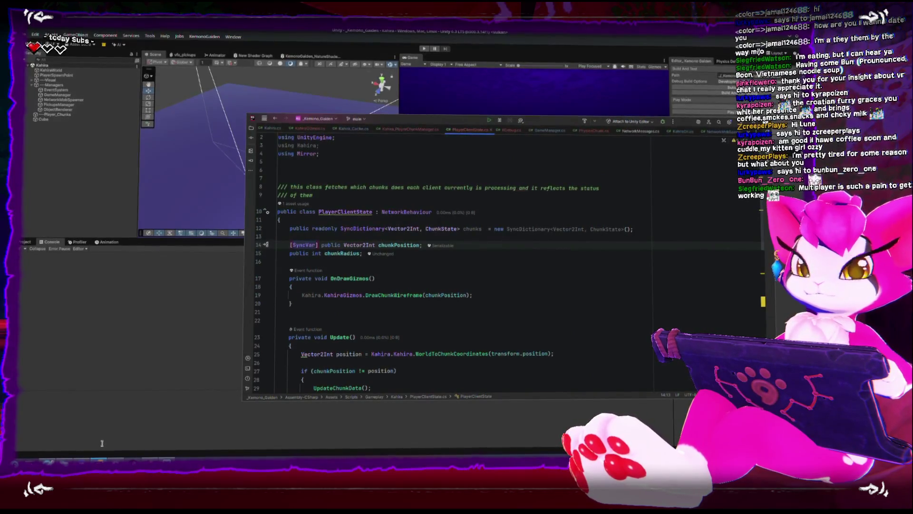
{"action": "mouse_move", "coordinate": [115, 461]}
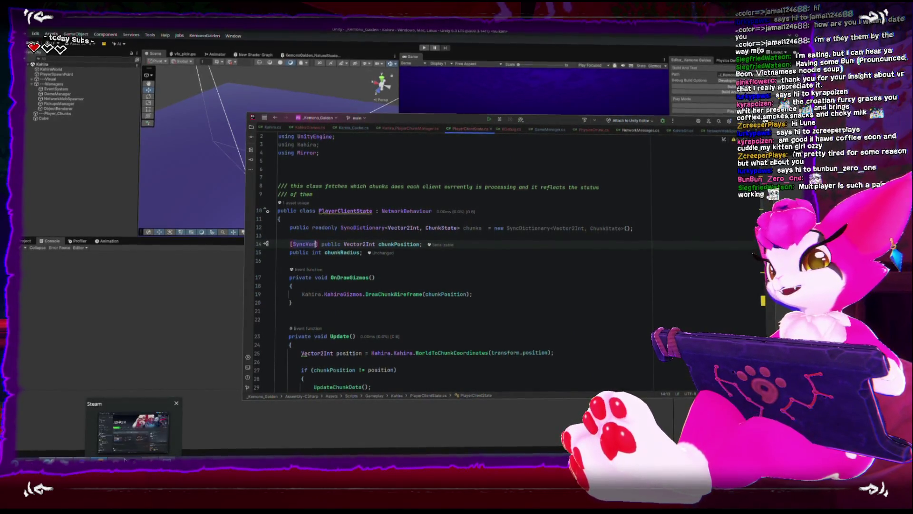
{"action": "key", "text": "alt+Tab"}
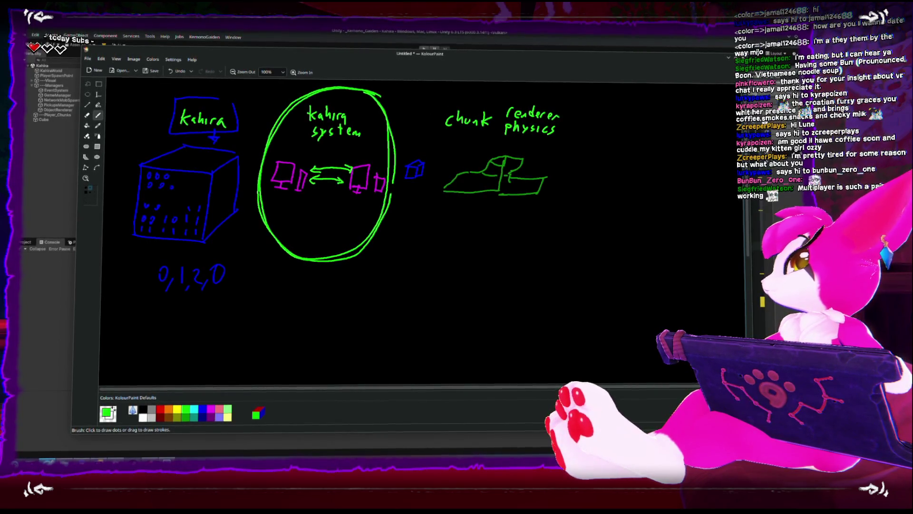
Read the Mirror README down to the Player : NetworkBehaviour SyncVar example, then move the browser aside
{"action": "key", "text": "alt+Tab"}
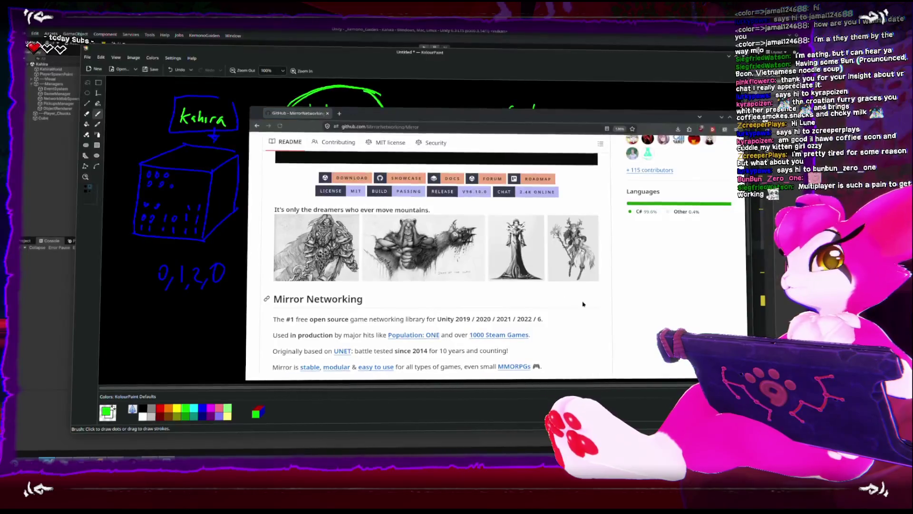
{"action": "scroll", "coordinate": [428, 320], "scroll_direction": "up", "scroll_amount": 10}
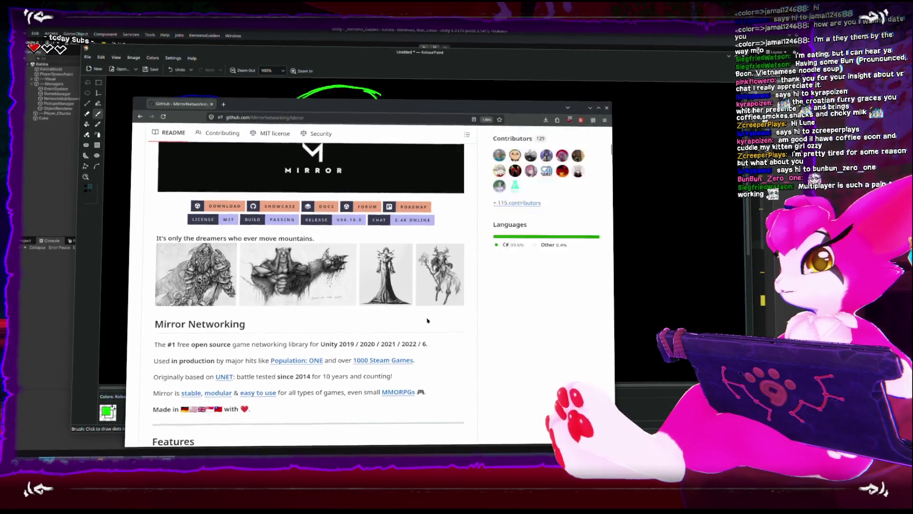
{"action": "scroll", "coordinate": [249, 184], "scroll_direction": "down", "scroll_amount": 10}
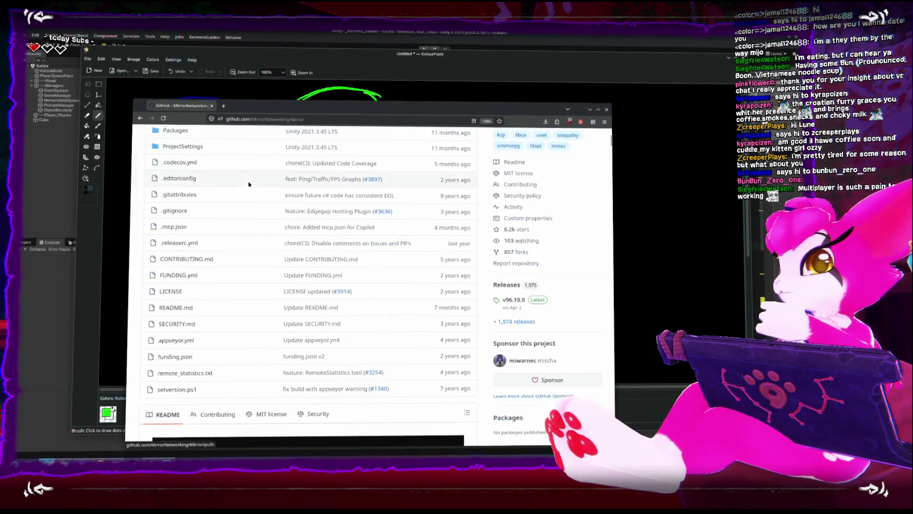
{"action": "scroll", "coordinate": [249, 184], "scroll_direction": "down", "scroll_amount": 3}
{"action": "middle_click", "coordinate": [311, 173]}
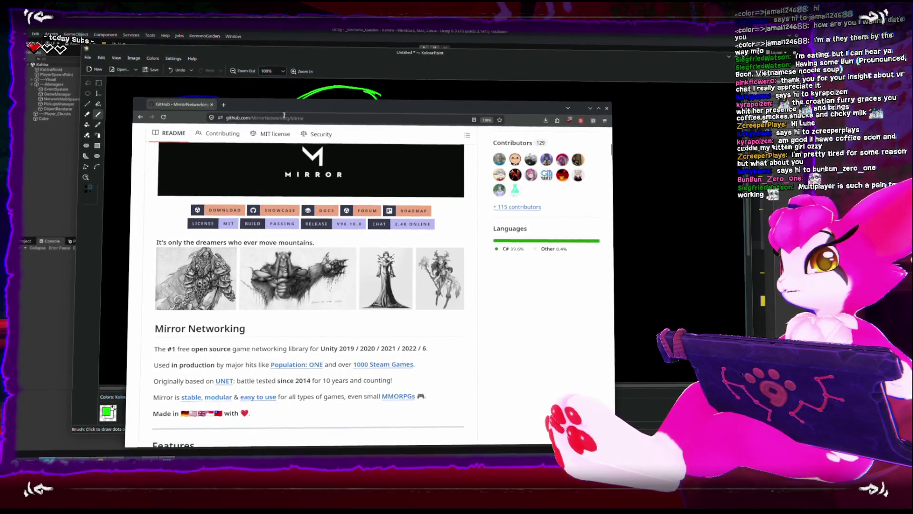
{"action": "scroll", "coordinate": [312, 179], "scroll_direction": "down", "scroll_amount": 4}
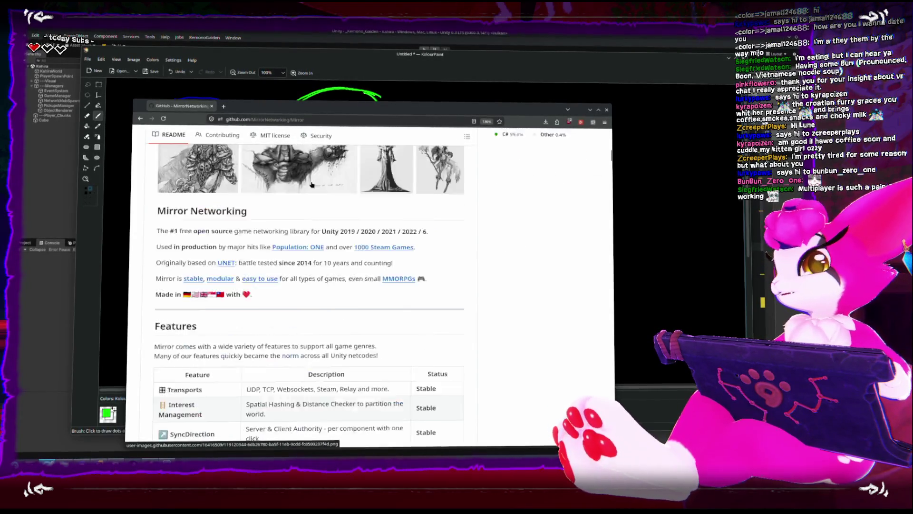
{"action": "scroll", "coordinate": [312, 181], "scroll_direction": "down", "scroll_amount": 8}
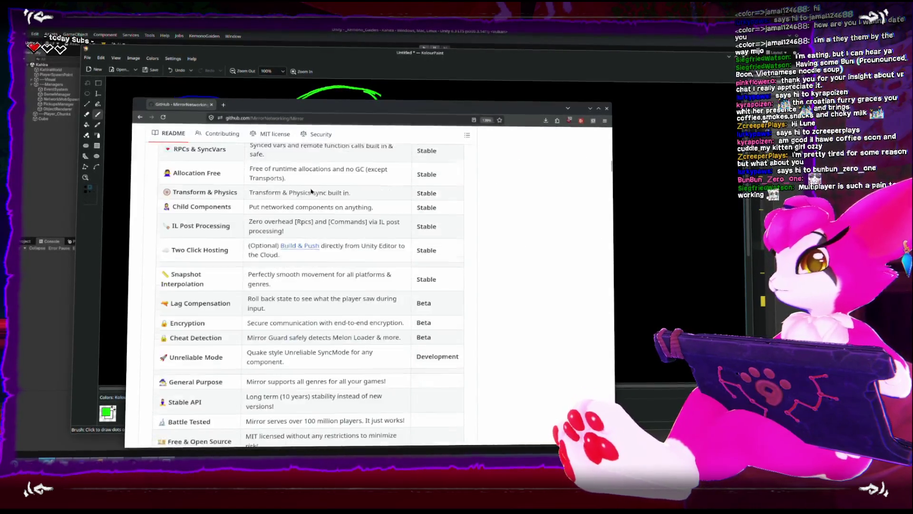
{"action": "scroll", "coordinate": [312, 189], "scroll_direction": "down", "scroll_amount": 7}
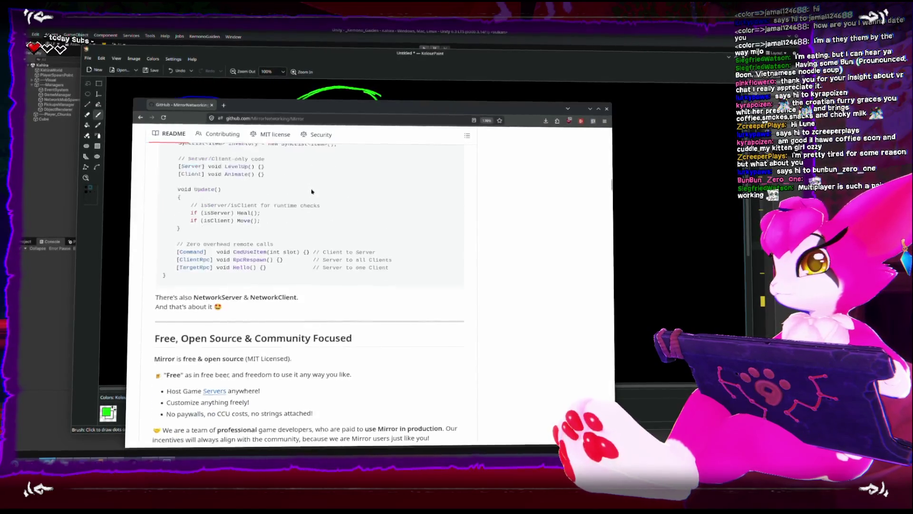
{"action": "left_click_drag", "start_coordinate": [309, 105], "coordinate": [381, 279]}
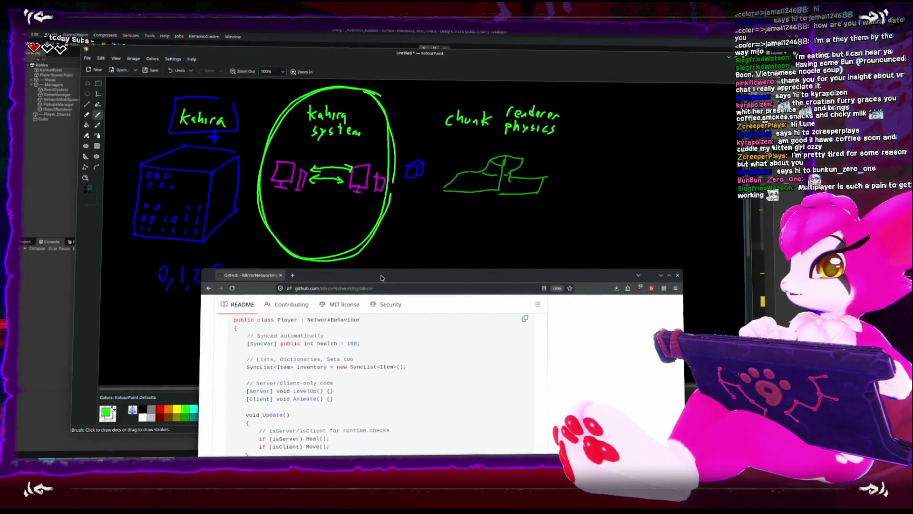
Circle the arrow between the monitors in green and write 'mirror' beneath it
{"action": "left_click", "coordinate": [318, 160]}
{"action": "left_click_drag", "start_coordinate": [317, 160], "coordinate": [328, 156]}
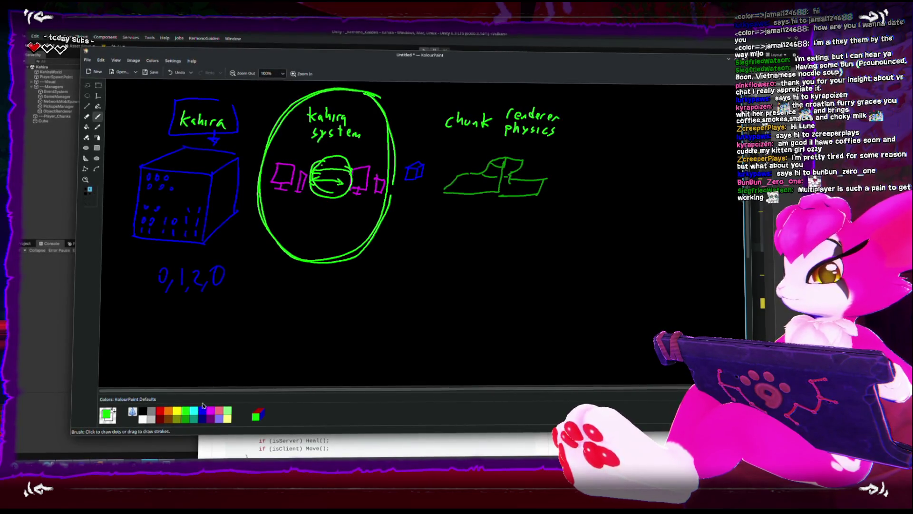
{"action": "left_click_drag", "start_coordinate": [316, 211], "coordinate": [337, 209]}
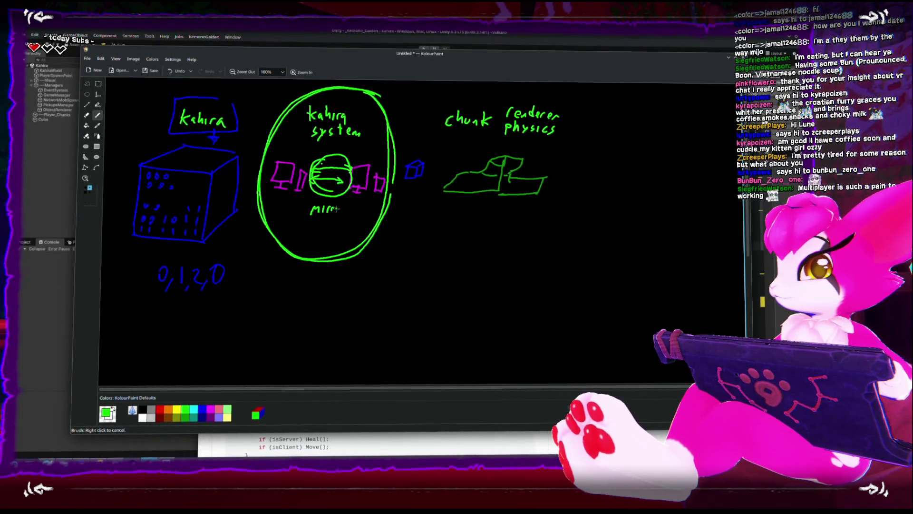
Loop both magenta monitors in blue, add strokes inside the mirror circle, and return to Unity
{"action": "left_click", "coordinate": [202, 409]}
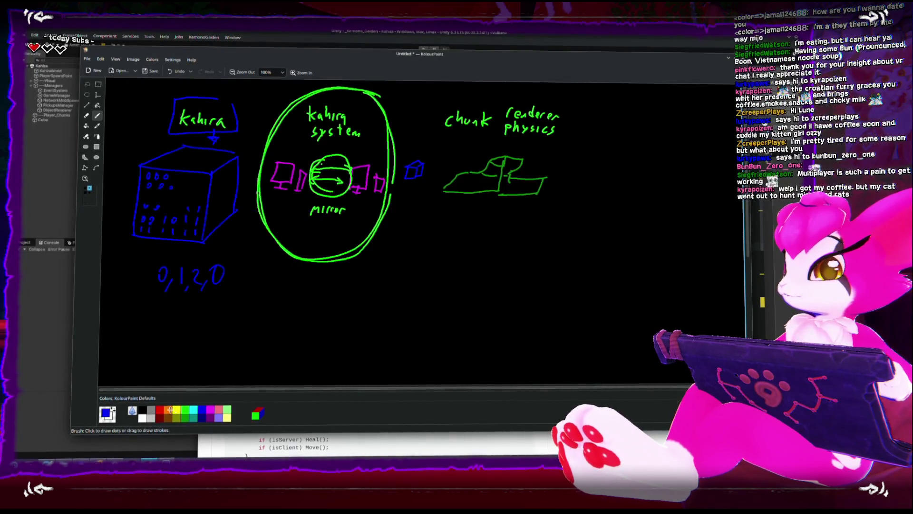
{"action": "mouse_move", "coordinate": [305, 161]}
{"action": "left_mouse_down"}
{"action": "mouse_move", "coordinate": [270, 176]}
{"action": "mouse_move", "coordinate": [307, 199]}
{"action": "mouse_move", "coordinate": [301, 163]}
{"action": "left_mouse_up"}
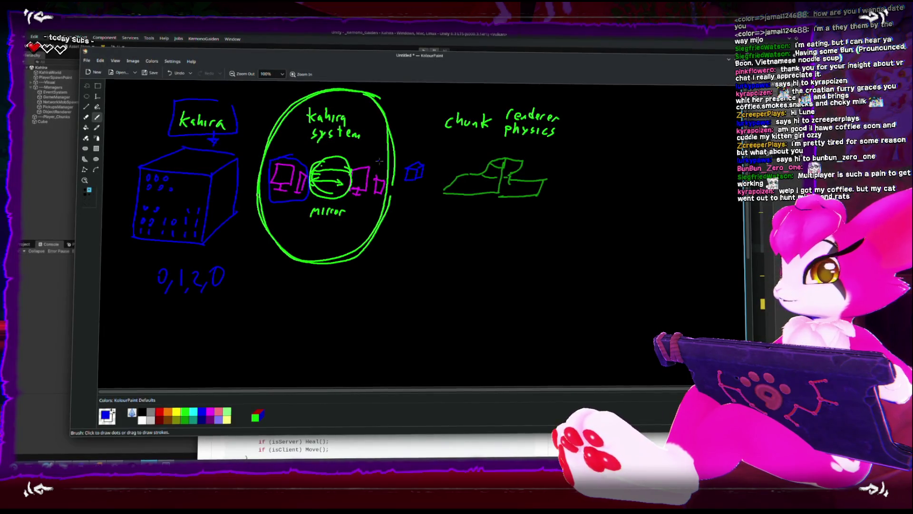
{"action": "mouse_move", "coordinate": [377, 158]}
{"action": "left_mouse_down"}
{"action": "mouse_move", "coordinate": [351, 190]}
{"action": "mouse_move", "coordinate": [389, 184]}
{"action": "left_mouse_up"}
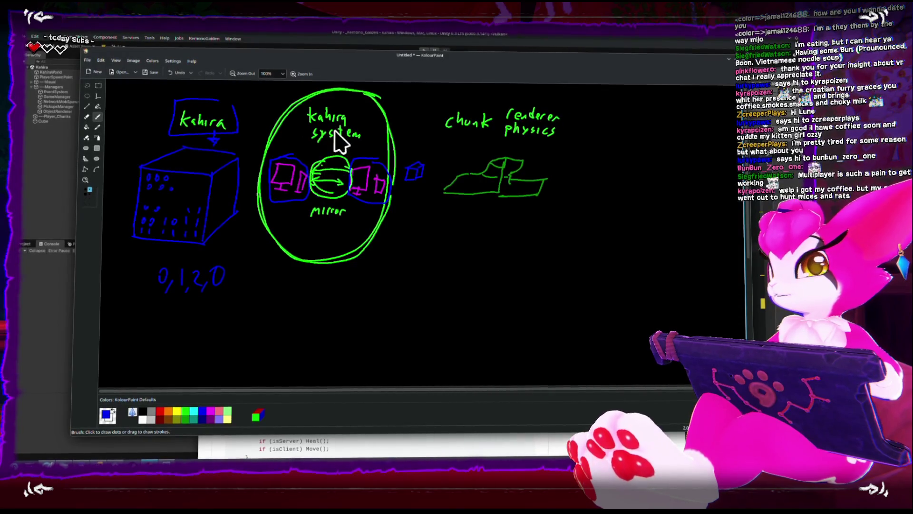
{"action": "left_click_drag", "start_coordinate": [326, 179], "coordinate": [347, 159]}
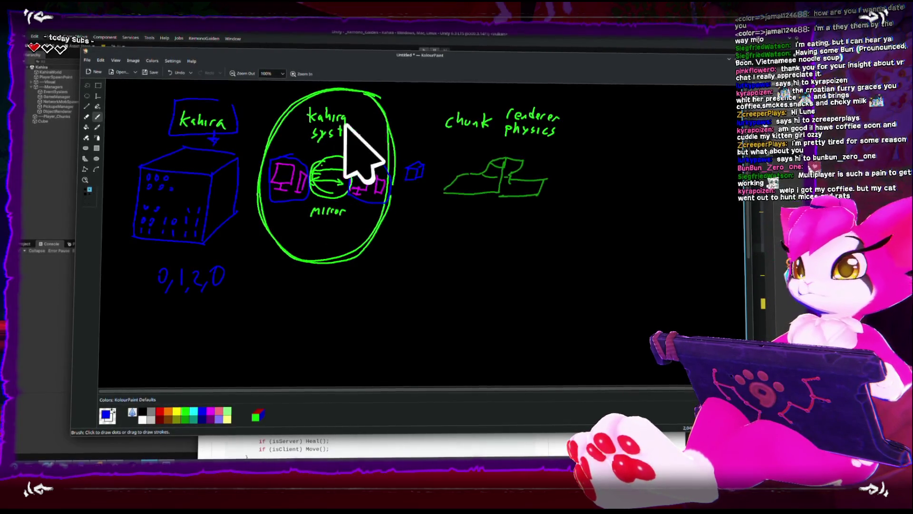
{"action": "left_click", "coordinate": [306, 41]}
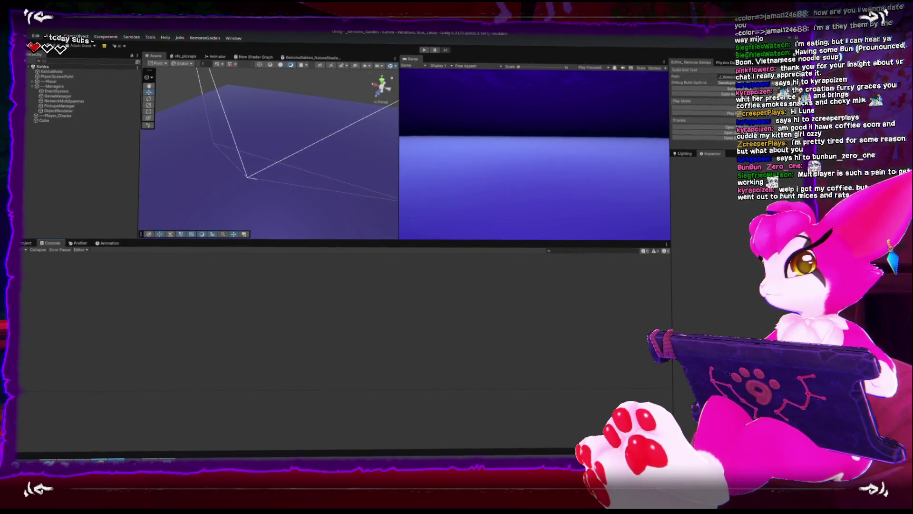
Insert 'Gizmos.color = Color.blue;' at the top of OnDrawGizmos, then enter play mode in Unity
{"action": "key", "text": "alt+Tab"}
{"action": "left_click", "coordinate": [467, 294]}
{"action": "key", "text": "Up"}
{"action": "key", "text": "End"}
{"action": "key", "text": "Return"}
{"action": "type", "text": "Gizmos.co"}
{"action": "type", "text": "r"}
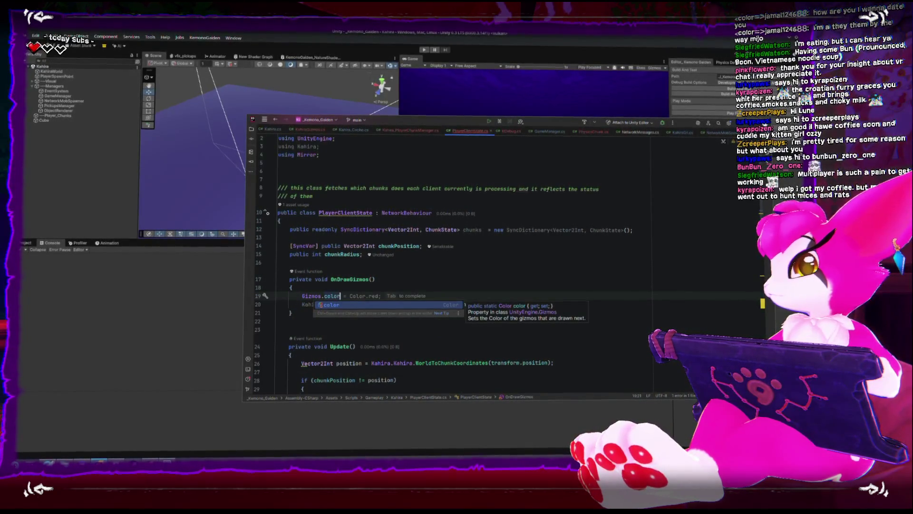
{"action": "type", "text": " = Color.blue;"}
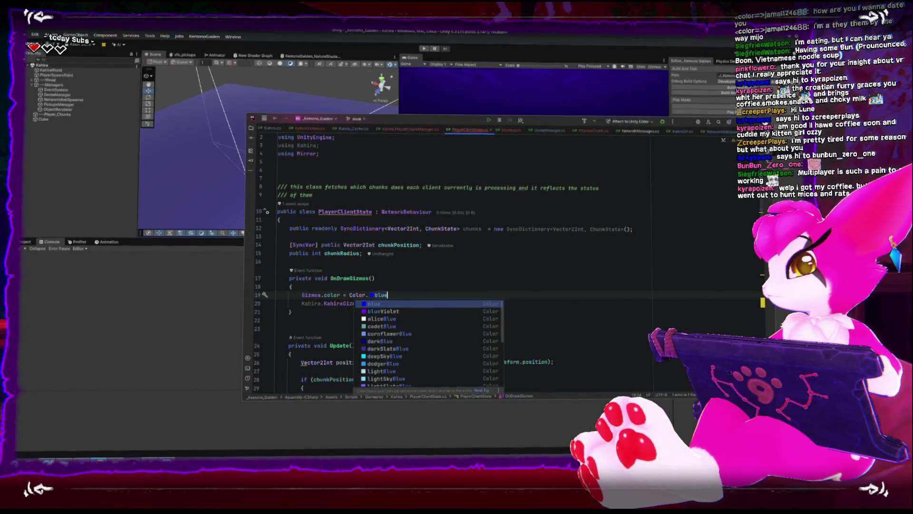
{"action": "left_click", "coordinate": [33, 185]}
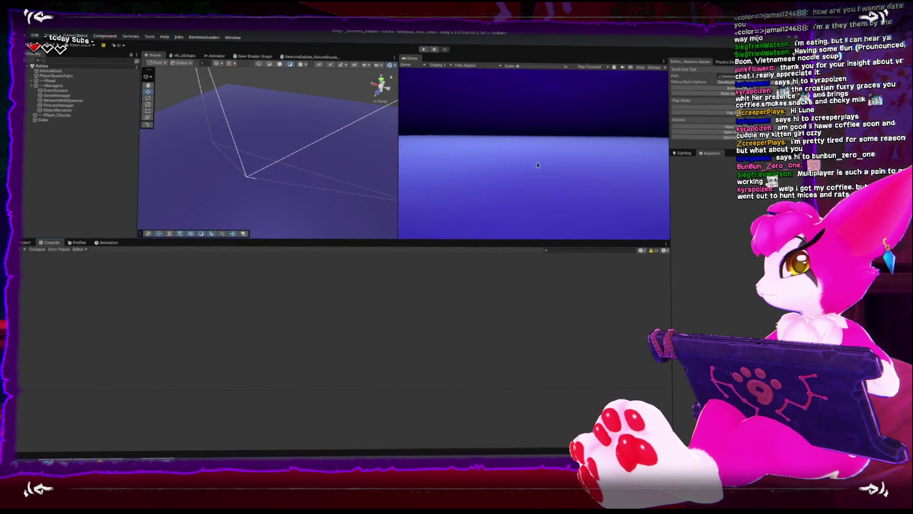
{"action": "left_click", "coordinate": [693, 105]}
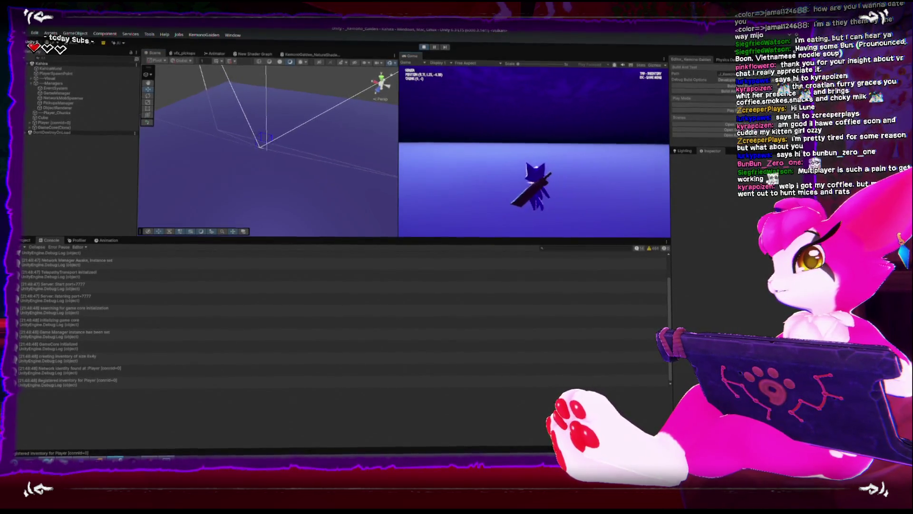
Move the player around in play mode, open the pause menu, and exit Play mode
{"action": "key", "text": "Escape"}
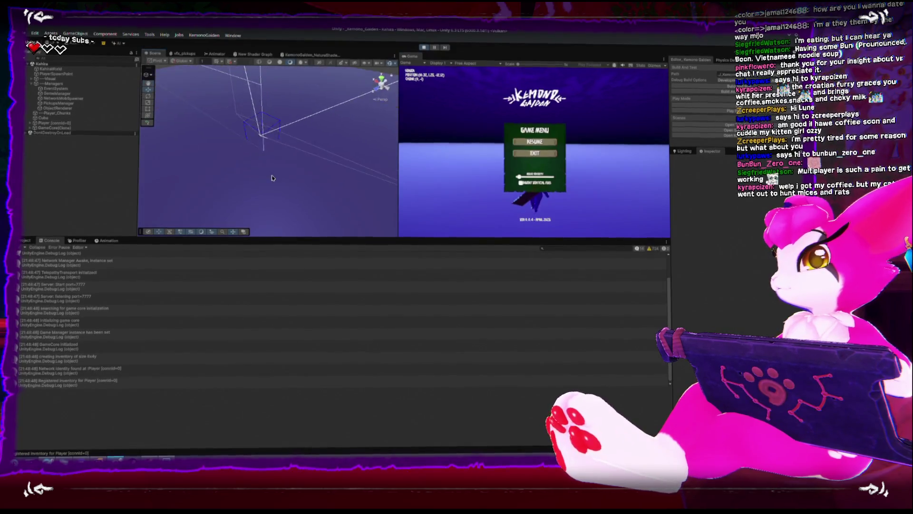
{"action": "key", "text": "Escape"}
{"action": "key", "text": "w"}
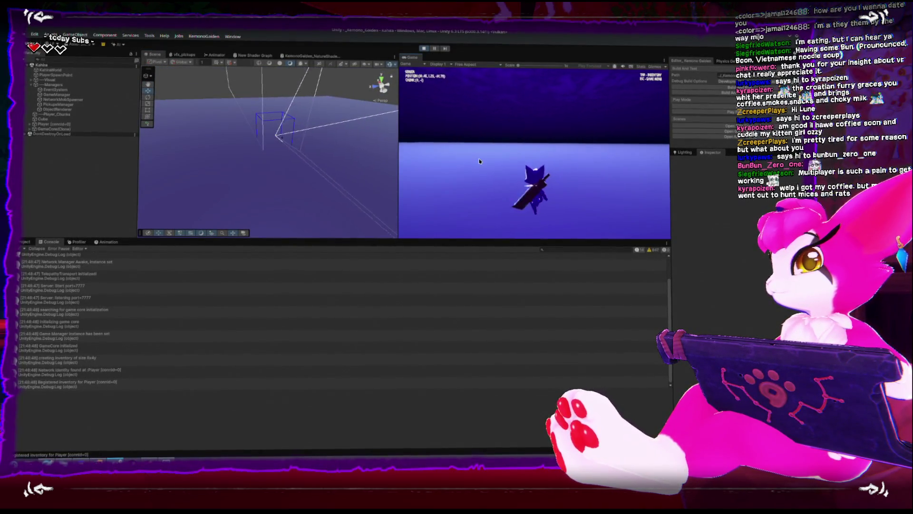
{"action": "key", "text": "w"}
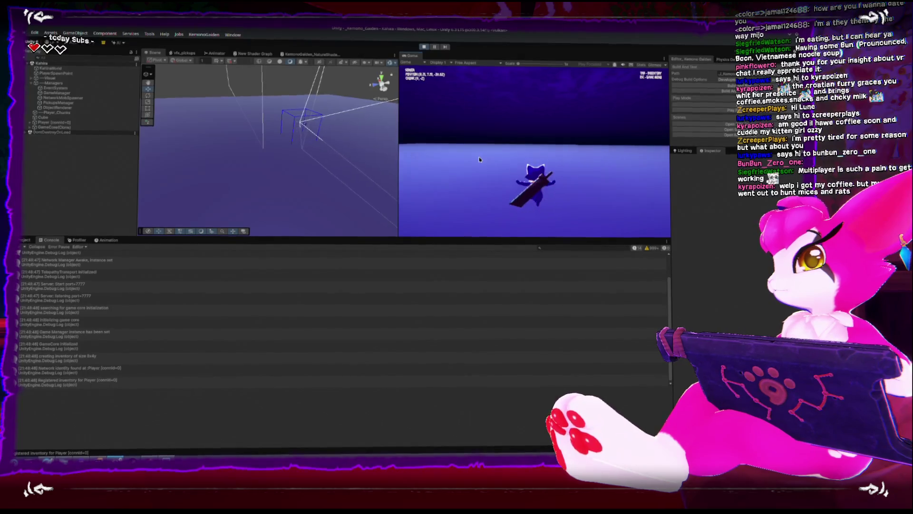
{"action": "key", "text": "Escape"}
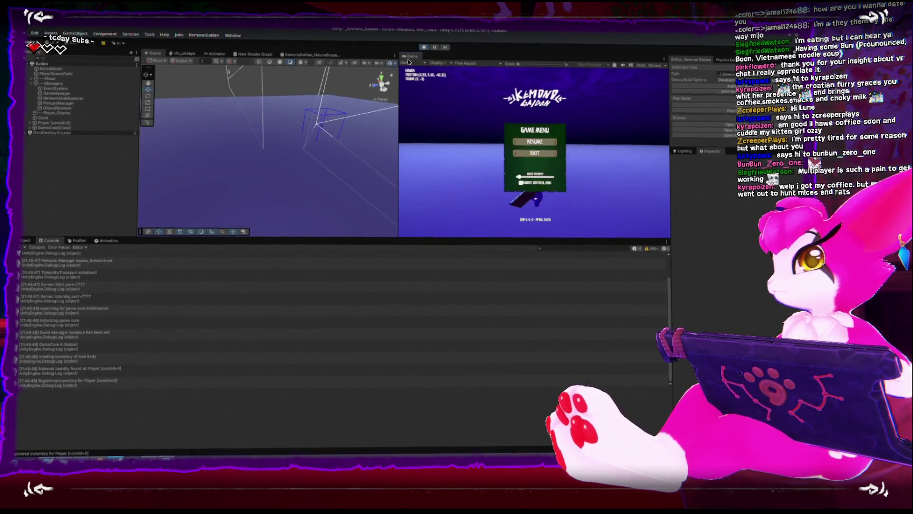
{"action": "left_click", "coordinate": [423, 47]}
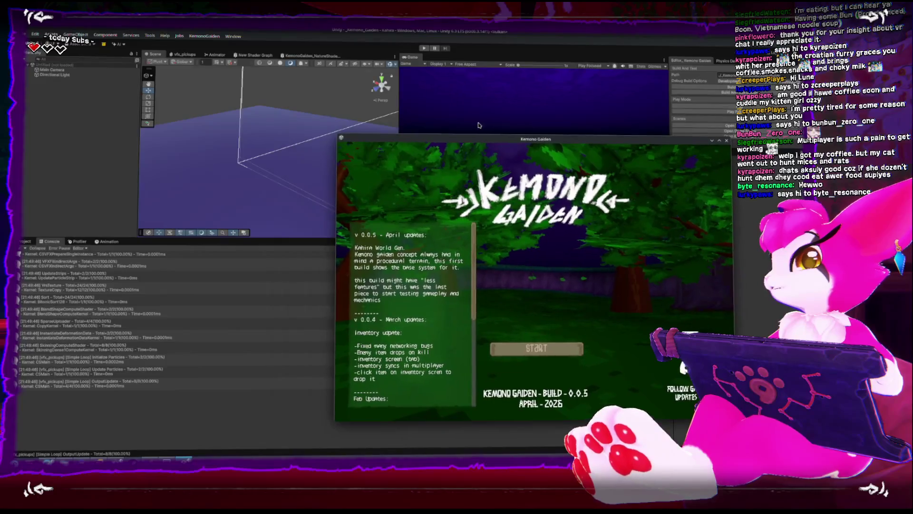
Bring Unity in front of the game build and show the Project asset folders
{"action": "left_click", "coordinate": [479, 125]}
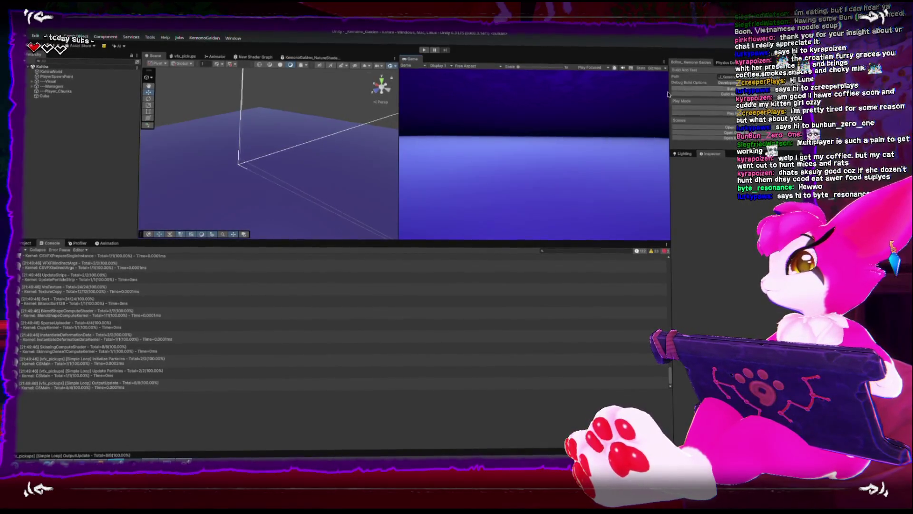
{"action": "left_click", "coordinate": [26, 243]}
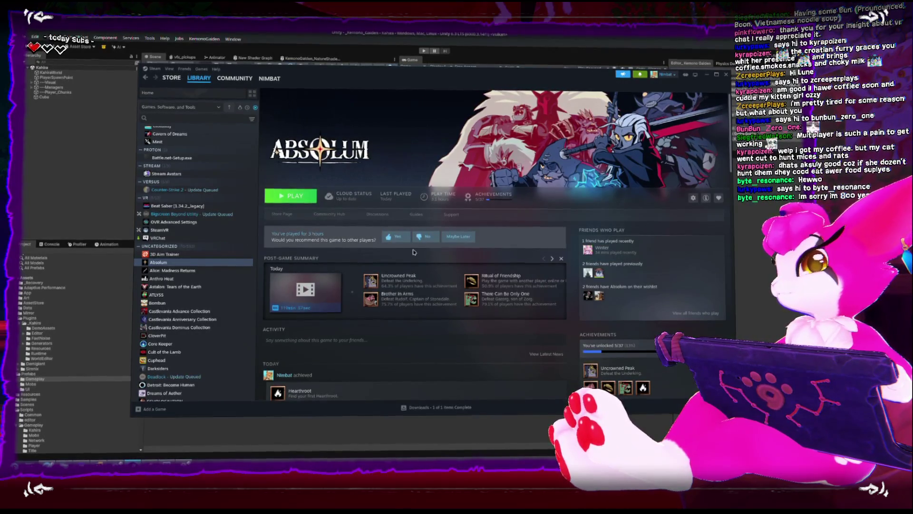
Recommend Absolum with the review text 'yes', post it, and leave Steam
{"action": "left_click", "coordinate": [398, 237]}
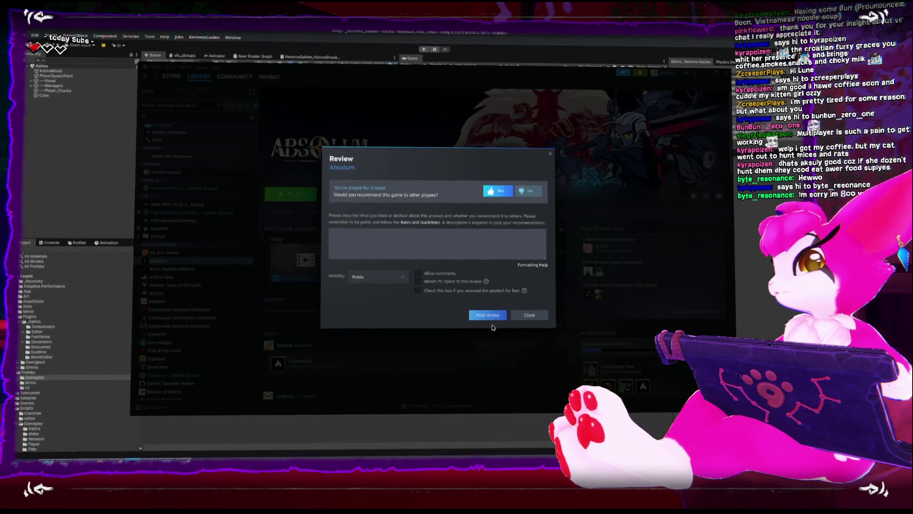
{"action": "left_click", "coordinate": [490, 315]}
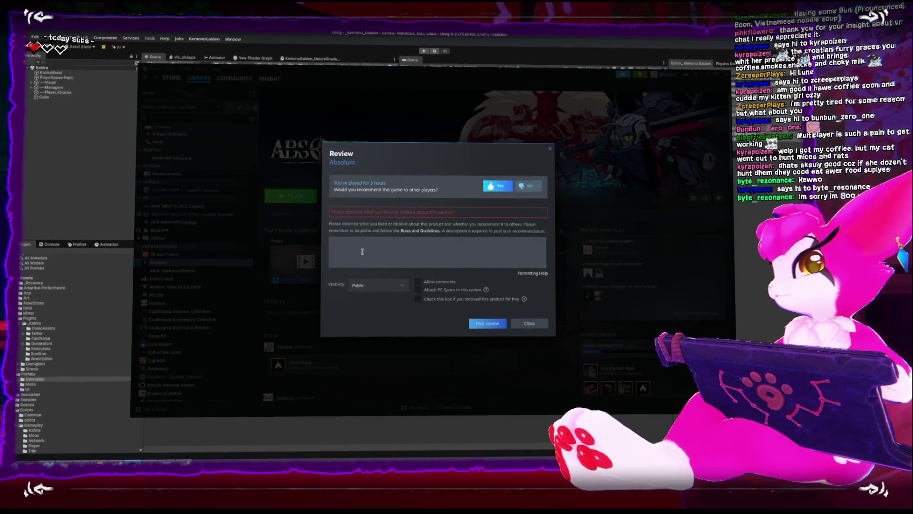
{"action": "left_click", "coordinate": [362, 249]}
{"action": "type", "text": "yes"}
{"action": "left_click", "coordinate": [491, 323]}
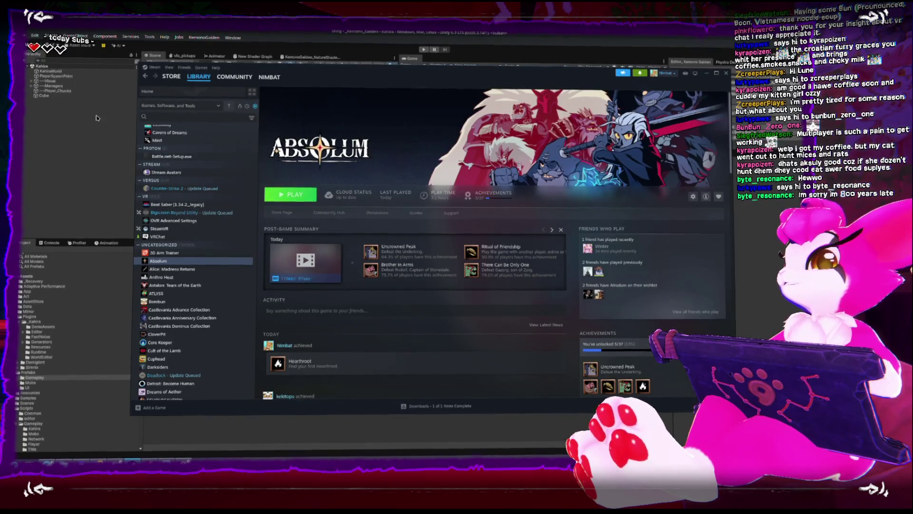
{"action": "key", "text": "alt+Tab"}
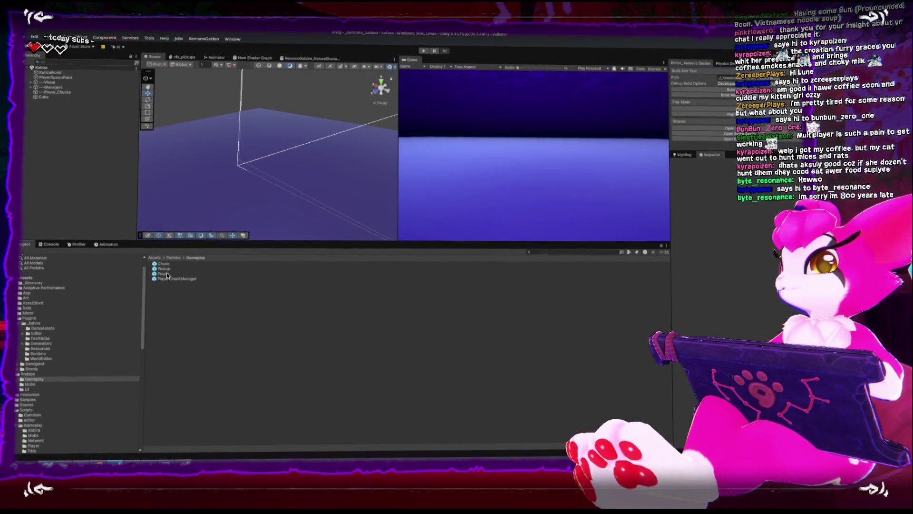
Open the Kahira_Editor assembly definition from _Kahira/Editor, then close it
{"action": "mouse_move", "coordinate": [232, 123]}
{"action": "left_mouse_down"}
{"action": "mouse_move", "coordinate": [218, 122]}
{"action": "mouse_move", "coordinate": [246, 112]}
{"action": "left_mouse_up"}
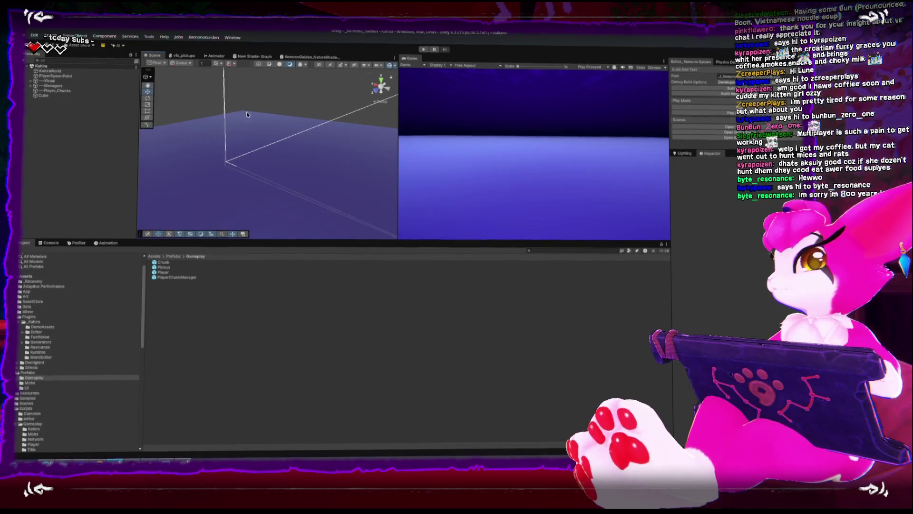
{"action": "left_click", "coordinate": [42, 332]}
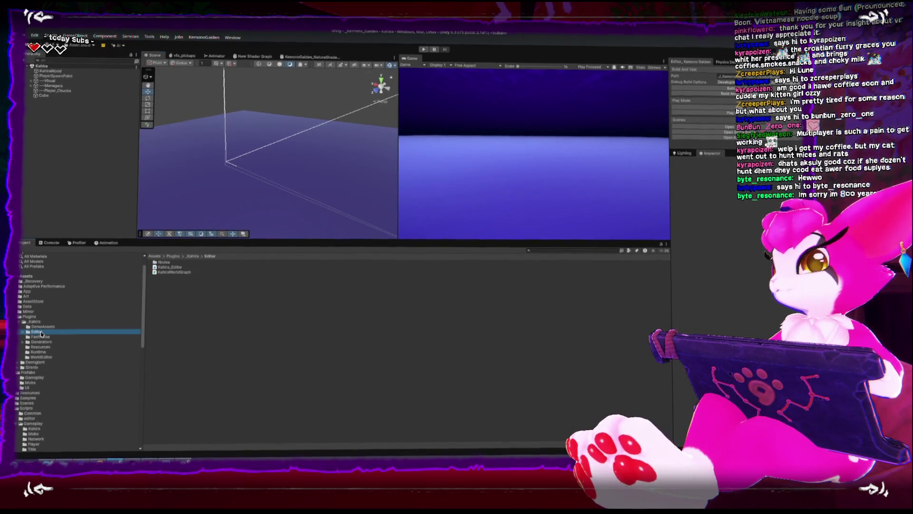
{"action": "double_click", "coordinate": [166, 268]}
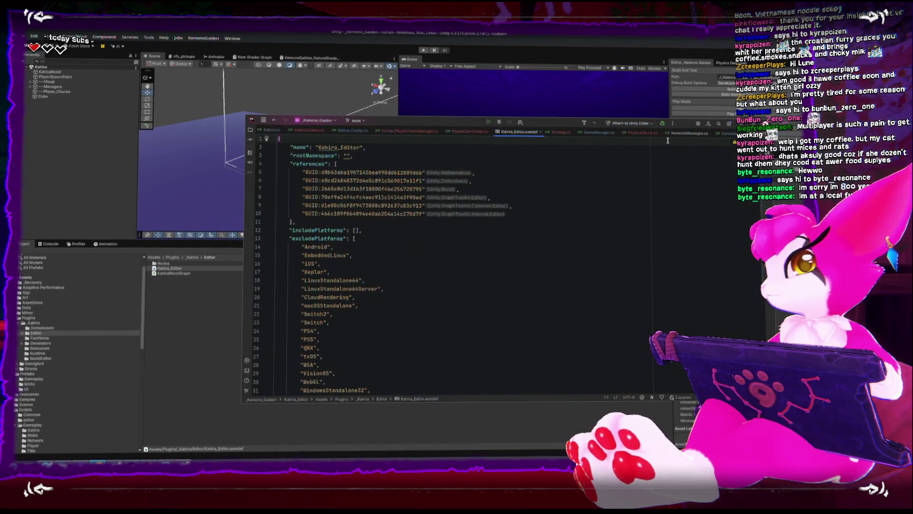
{"action": "left_click", "coordinate": [542, 136]}
Open Editor_KemonoGaiden.cs from the Scripts editor folder
{"action": "left_click", "coordinate": [173, 316]}
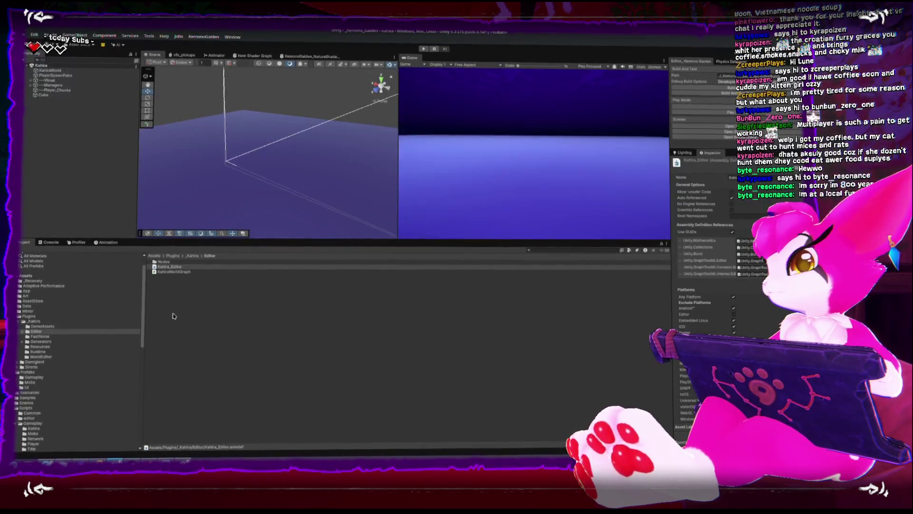
{"action": "left_click", "coordinate": [29, 418]}
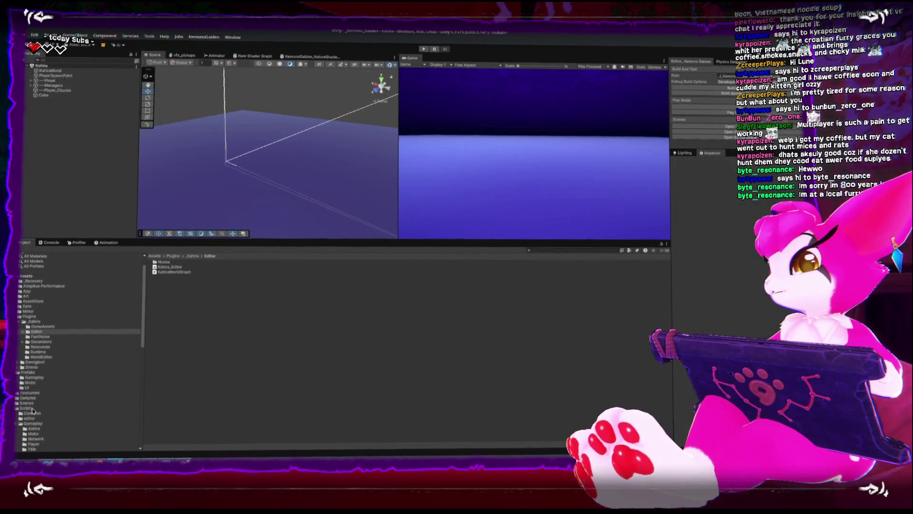
{"action": "double_click", "coordinate": [195, 262]}
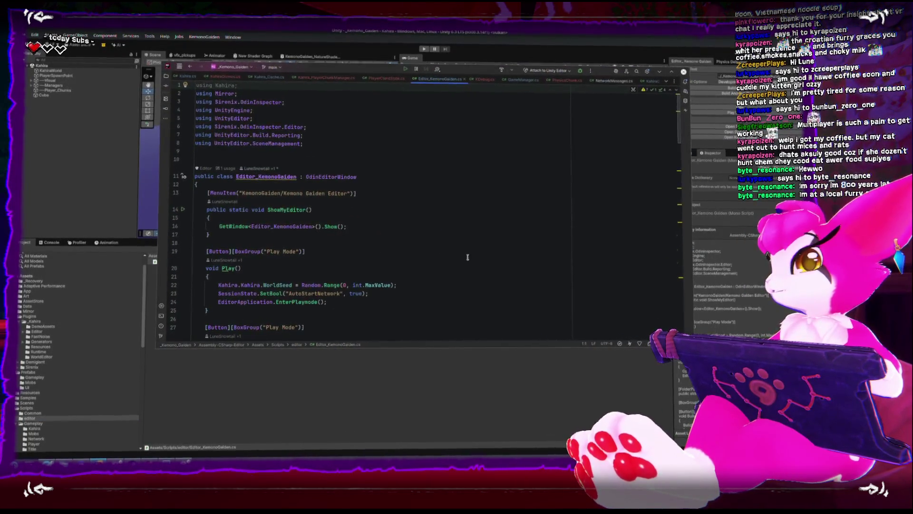
Scroll through Editor_KemonoGaiden.cs and select the save-scenes call in OpenGameScene
{"action": "scroll", "coordinate": [469, 314], "scroll_direction": "down", "scroll_amount": 3}
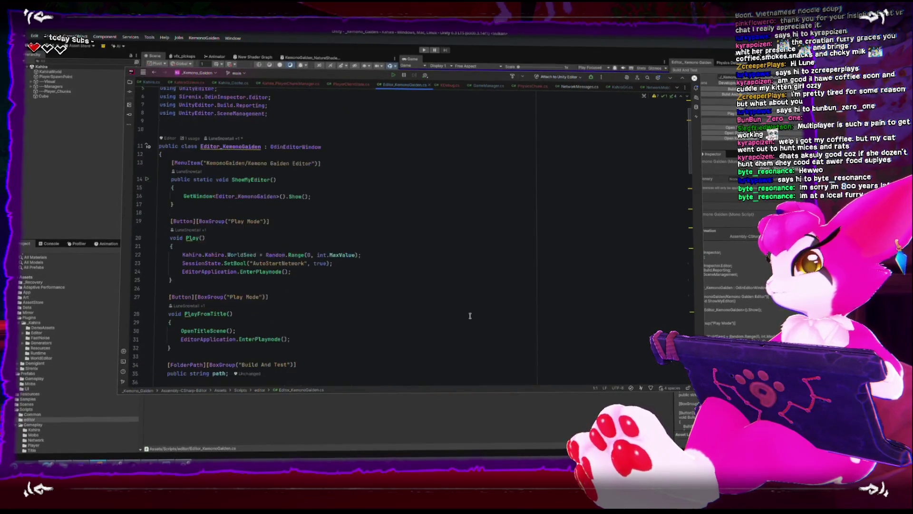
{"action": "scroll", "coordinate": [470, 315], "scroll_direction": "down", "scroll_amount": 2}
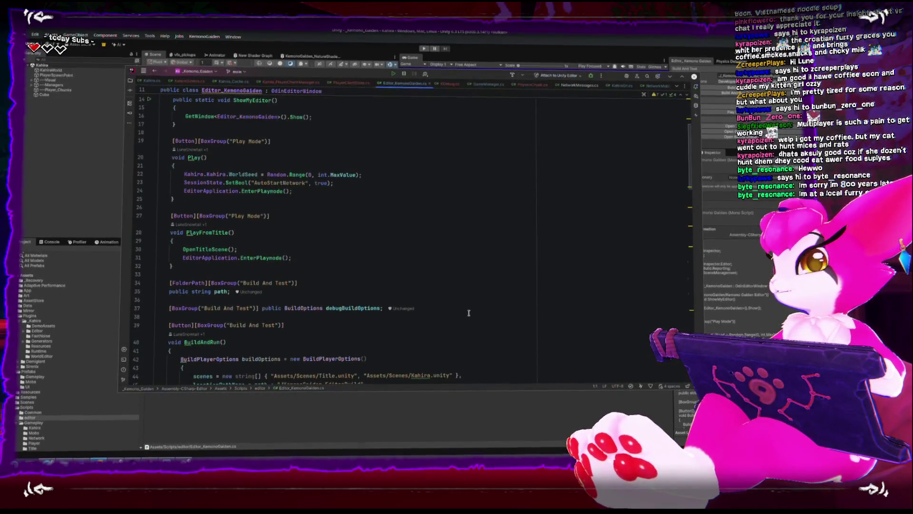
{"action": "scroll", "coordinate": [469, 313], "scroll_direction": "down", "scroll_amount": 6}
{"action": "scroll", "coordinate": [466, 308], "scroll_direction": "down", "scroll_amount": 6}
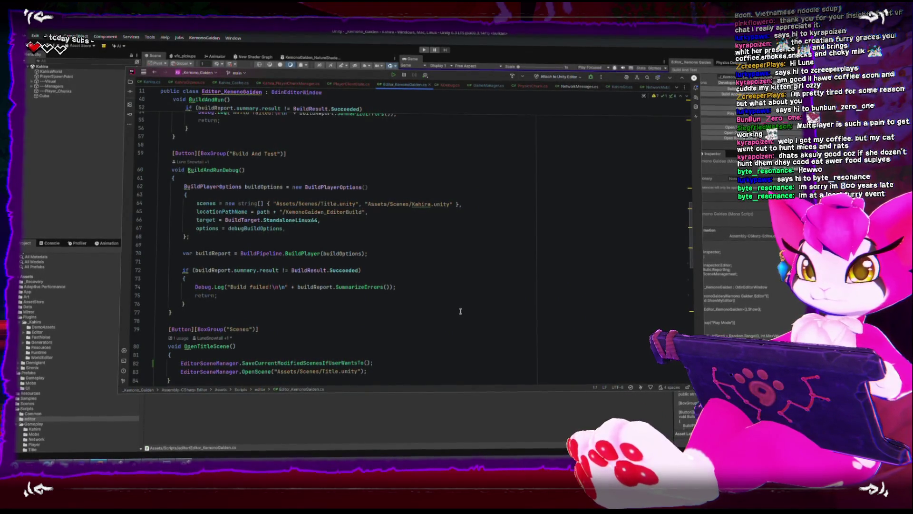
{"action": "scroll", "coordinate": [460, 309], "scroll_direction": "down", "scroll_amount": 3}
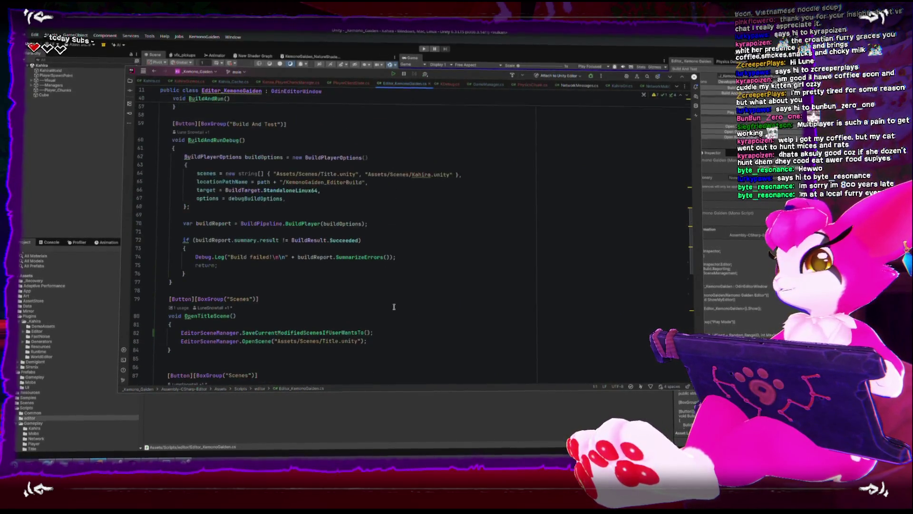
{"action": "scroll", "coordinate": [301, 288], "scroll_direction": "up", "scroll_amount": 7}
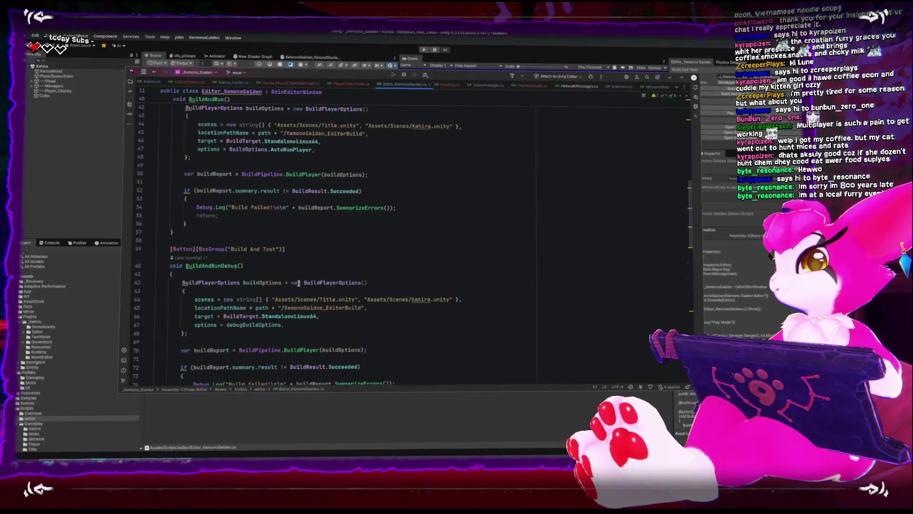
{"action": "scroll", "coordinate": [299, 283], "scroll_direction": "up", "scroll_amount": 3}
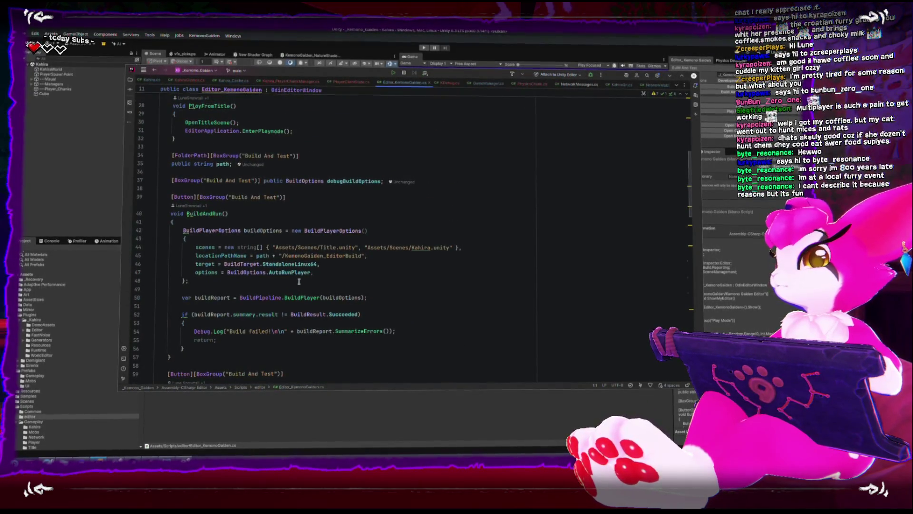
{"action": "scroll", "coordinate": [298, 281], "scroll_direction": "up", "scroll_amount": 6}
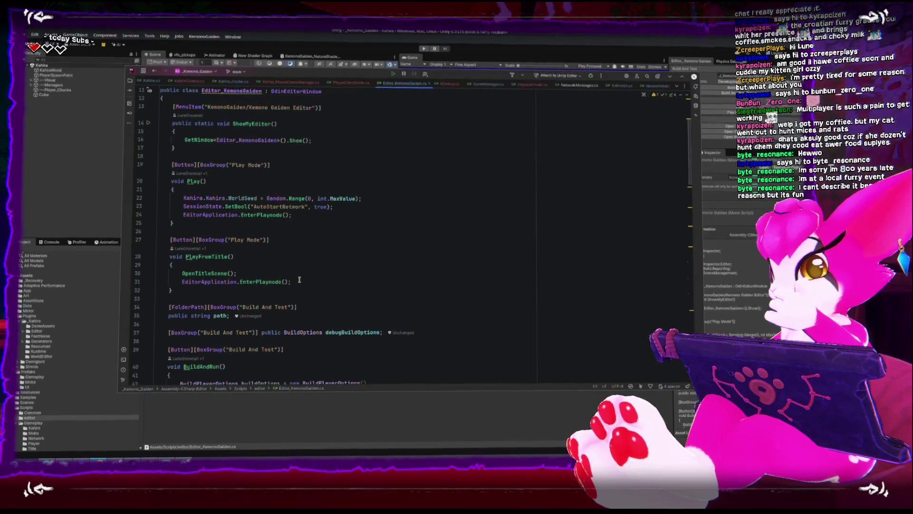
{"action": "scroll", "coordinate": [299, 279], "scroll_direction": "up", "scroll_amount": 1}
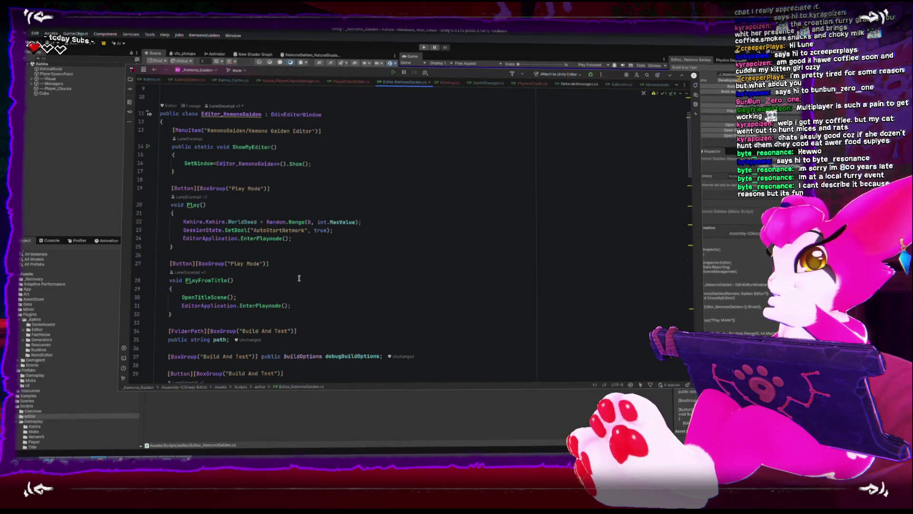
{"action": "scroll", "coordinate": [300, 278], "scroll_direction": "down", "scroll_amount": 8}
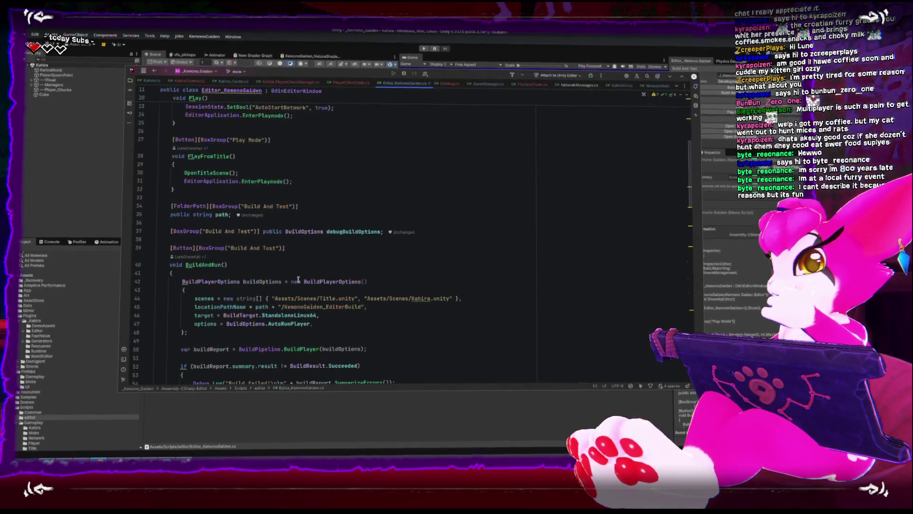
{"action": "scroll", "coordinate": [299, 280], "scroll_direction": "down", "scroll_amount": 8}
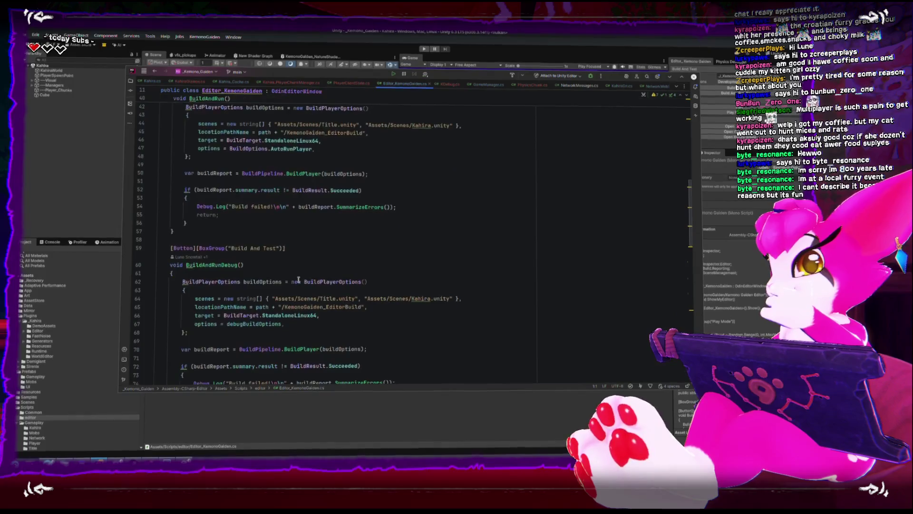
{"action": "scroll", "coordinate": [297, 279], "scroll_direction": "down", "scroll_amount": 7}
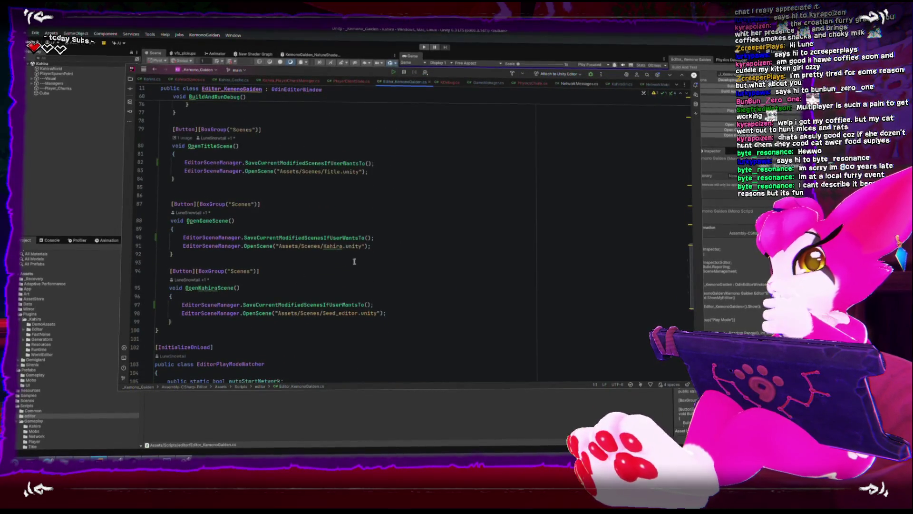
{"action": "left_click", "coordinate": [411, 239]}
{"action": "key", "text": "shift+Home"}
{"action": "key", "text": "ctrl+c"}
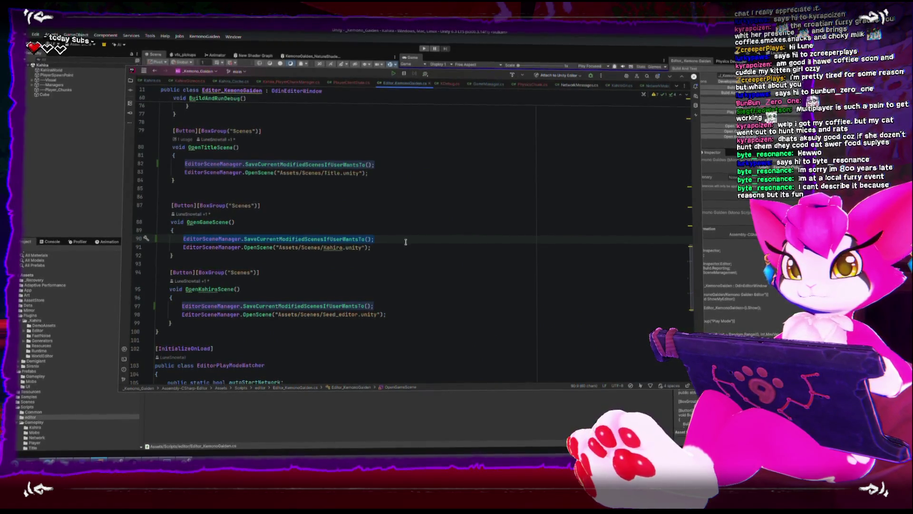
Add 'EditorSceneManager.SaveCurrentModifiedScenesIfUserWantsTo();' at the start of Play
{"action": "scroll", "coordinate": [405, 243], "scroll_direction": "up", "scroll_amount": 10}
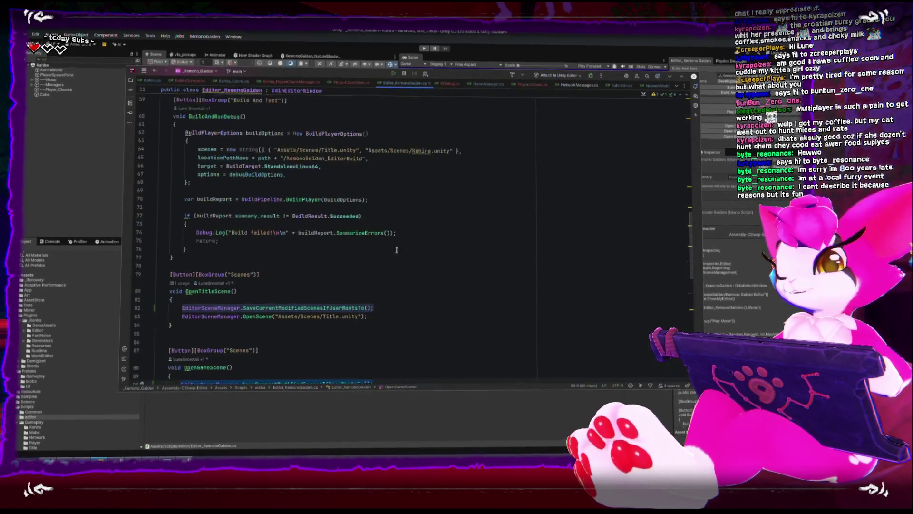
{"action": "scroll", "coordinate": [394, 259], "scroll_direction": "down", "scroll_amount": 3}
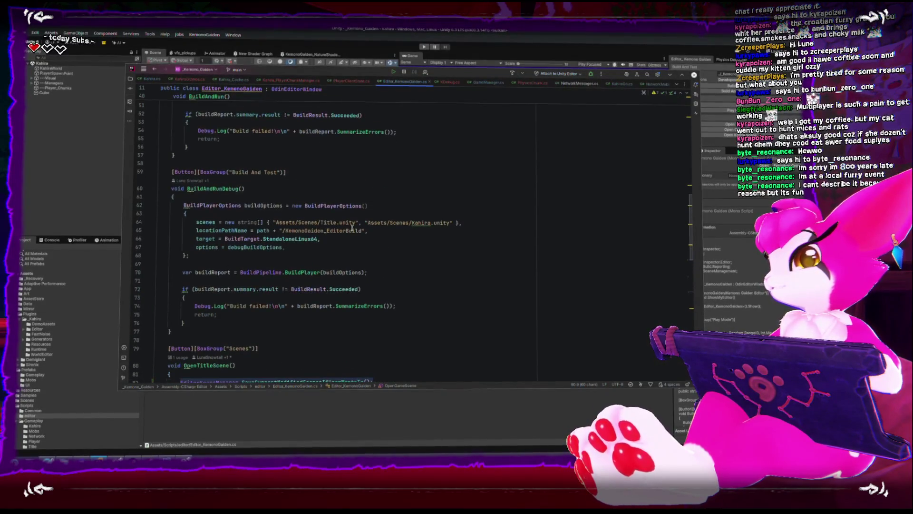
{"action": "left_click", "coordinate": [310, 200]}
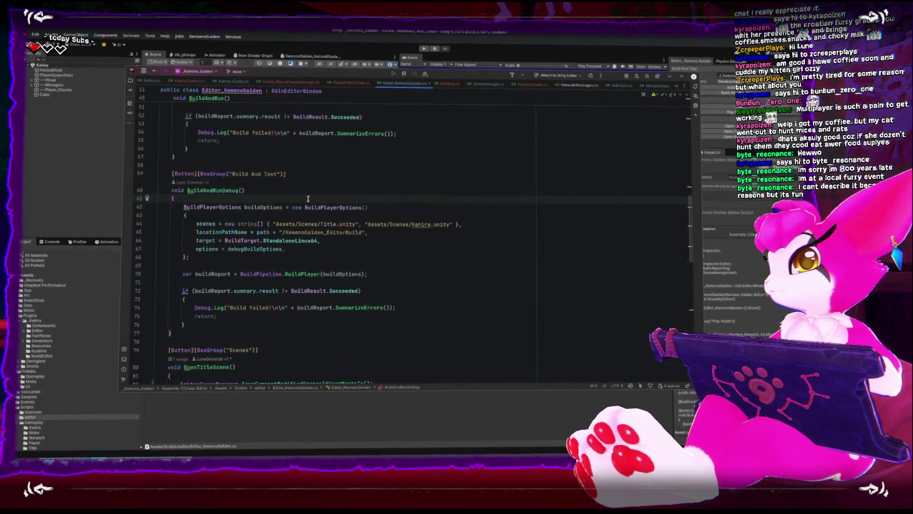
{"action": "scroll", "coordinate": [294, 200], "scroll_direction": "up", "scroll_amount": 10}
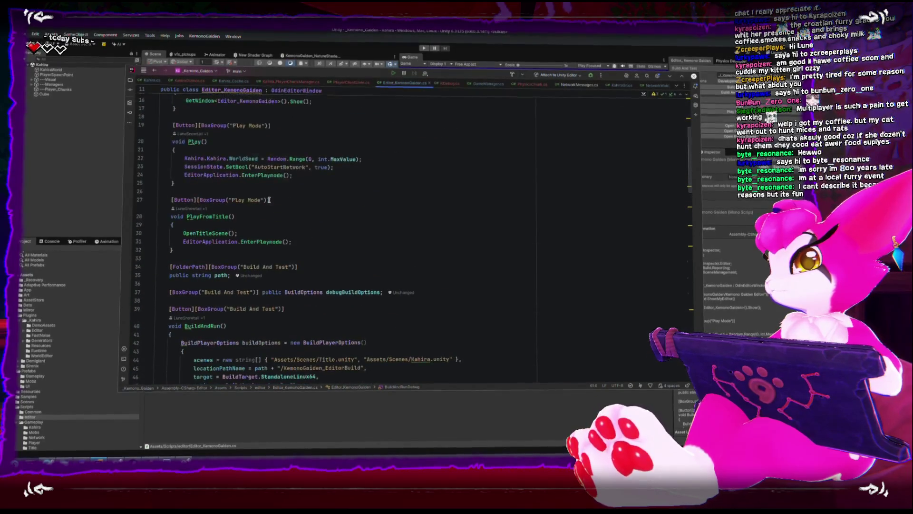
{"action": "left_click", "coordinate": [312, 236]}
{"action": "type", "text": "EditorSceneManager.SaveCurrentModifiedScenesIfUserWantsTo();"}
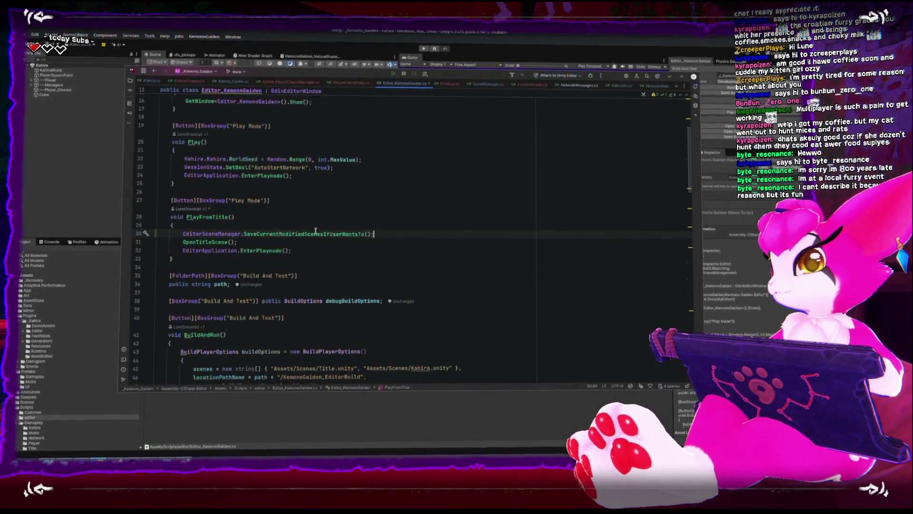
{"action": "scroll", "coordinate": [339, 176], "scroll_direction": "up", "scroll_amount": 1}
{"action": "left_click", "coordinate": [339, 176]}
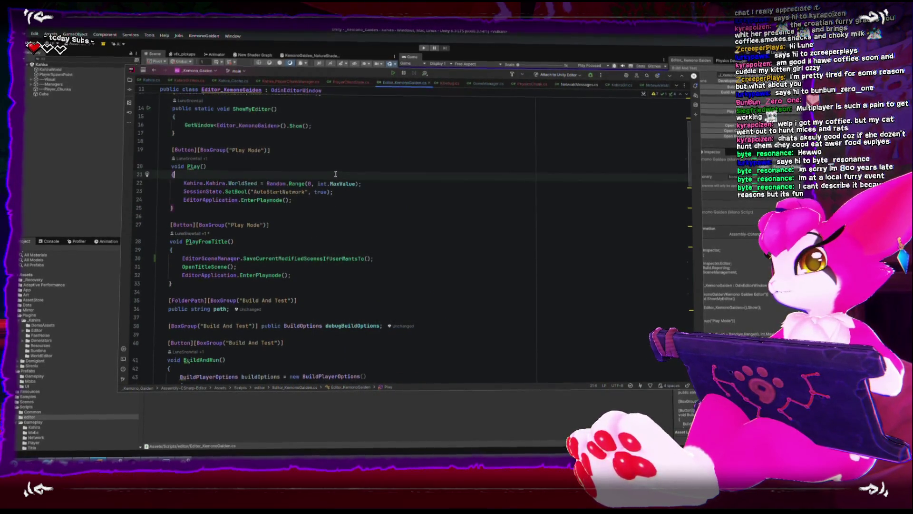
{"action": "key", "text": "Return"}
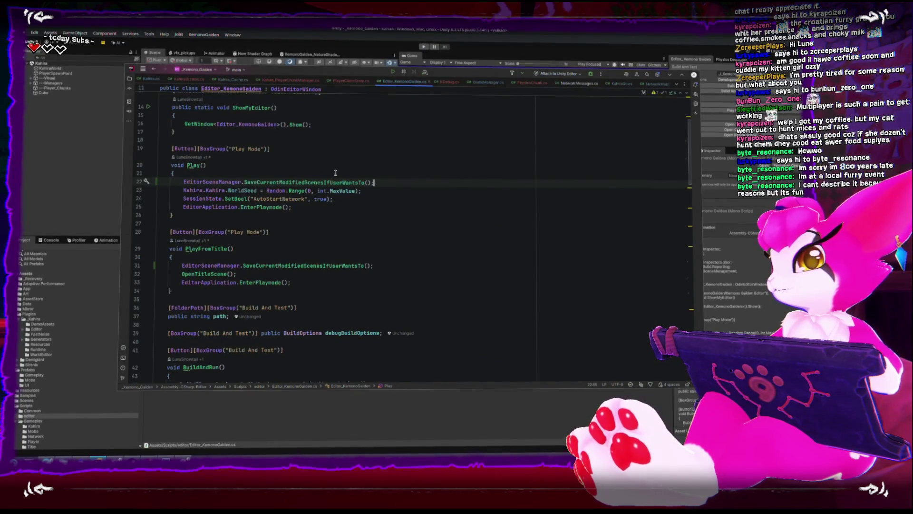
Paste the same save-scenes call into BuildAndRun and BuildAndRunDebug, then return to Unity
{"action": "scroll", "coordinate": [335, 172], "scroll_direction": "up", "scroll_amount": 2}
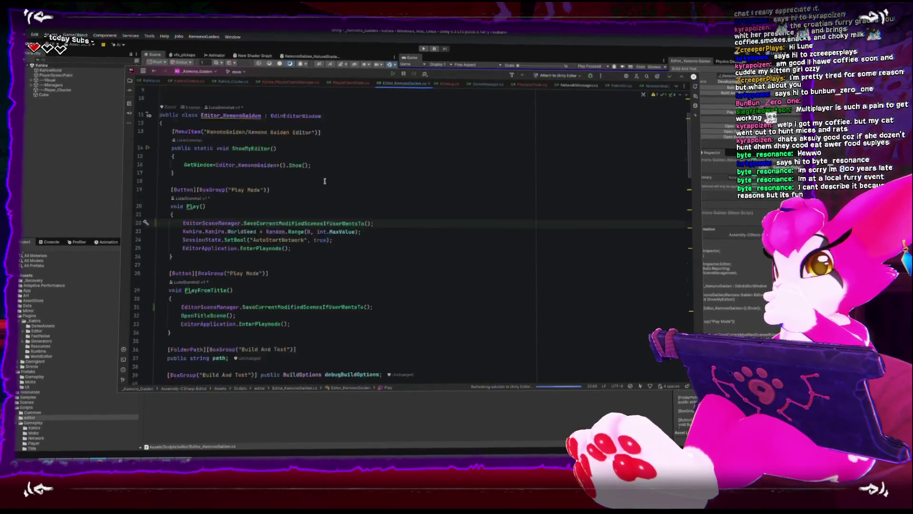
{"action": "scroll", "coordinate": [324, 181], "scroll_direction": "down", "scroll_amount": 6}
{"action": "left_click", "coordinate": [290, 248]}
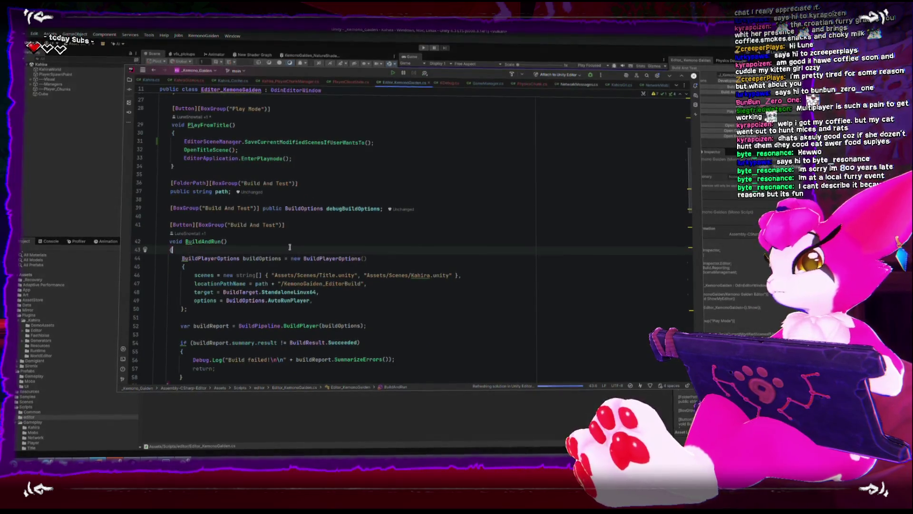
{"action": "key", "text": "Return"}
{"action": "key", "text": "ctrl+v"}
{"action": "key", "text": "Return"}
{"action": "scroll", "coordinate": [291, 256], "scroll_direction": "down", "scroll_amount": 6}
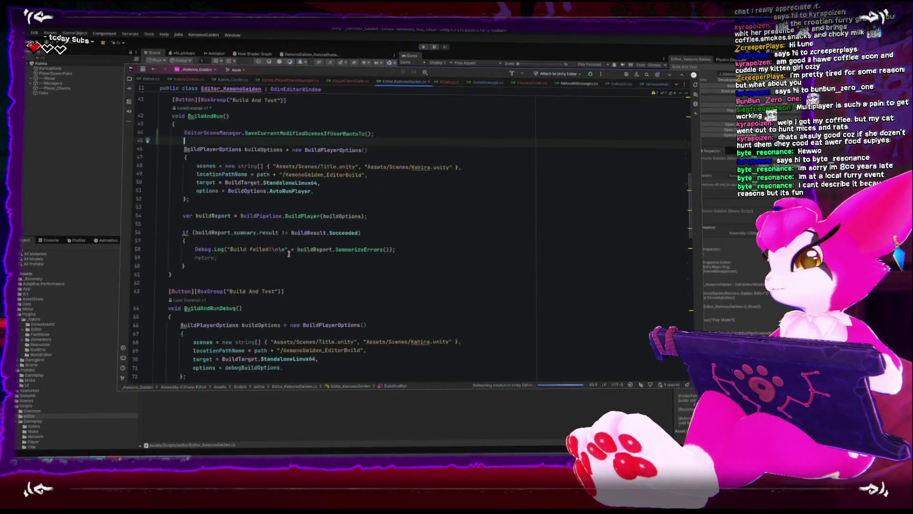
{"action": "left_click", "coordinate": [295, 273]}
{"action": "key", "text": "Down"}
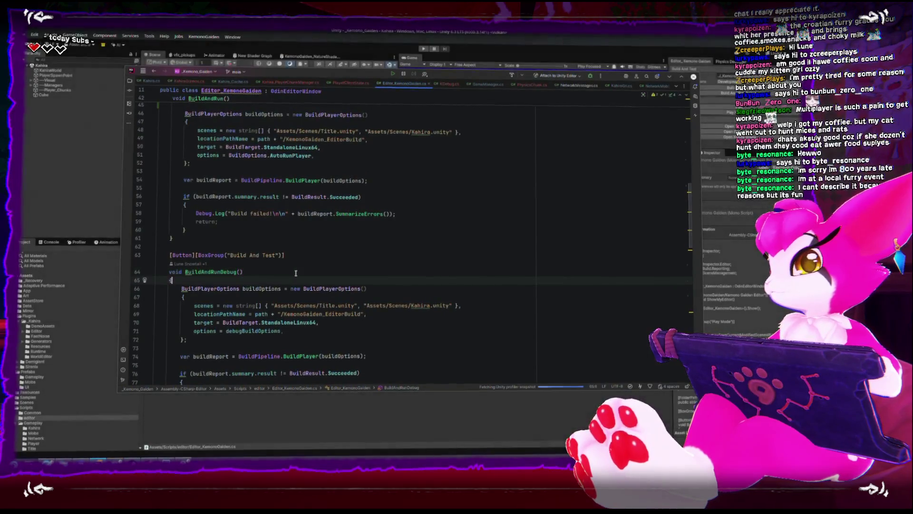
{"action": "key", "text": "Return"}
{"action": "key", "text": "ctrl+v"}
{"action": "left_click", "coordinate": [105, 195]}
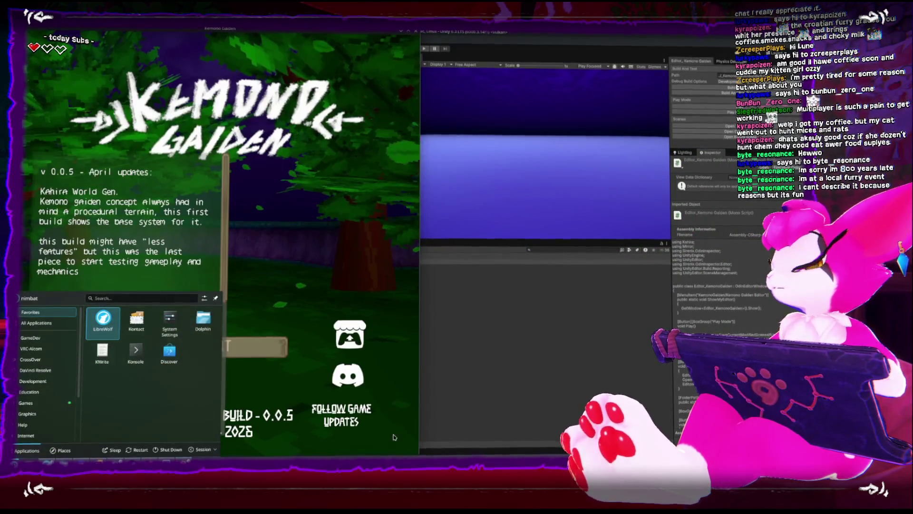
Tile the standalone build and Unity editor side by side, then start Play mode in the editor
{"action": "mouse_move", "coordinate": [254, 27]}
{"action": "left_mouse_down"}
{"action": "mouse_move", "coordinate": [255, 229]}
{"action": "mouse_move", "coordinate": [260, 53]}
{"action": "left_mouse_up"}
{"action": "left_click", "coordinate": [555, 32]}
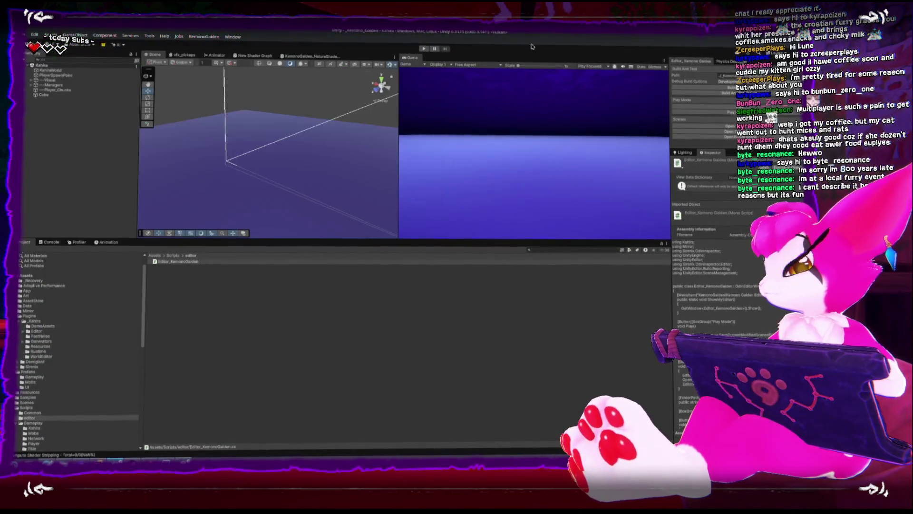
{"action": "key", "text": "super+Right"}
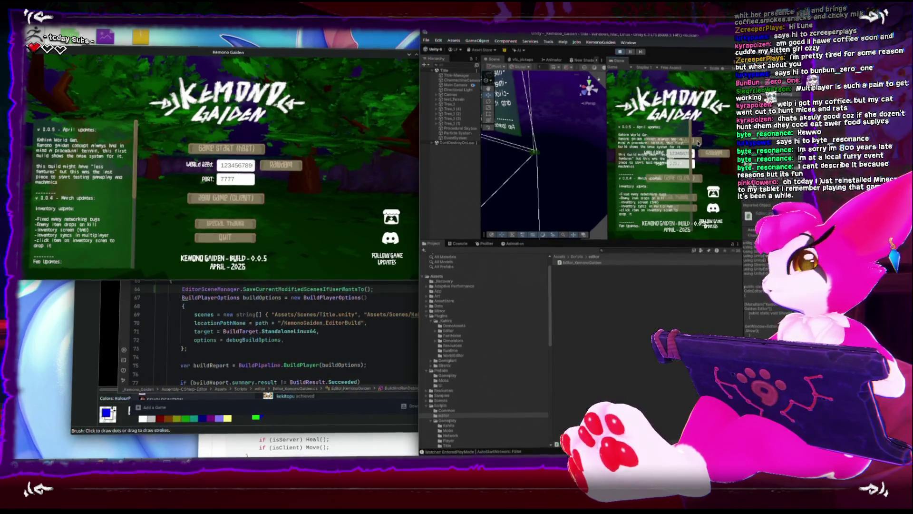
{"action": "left_click", "coordinate": [693, 181]}
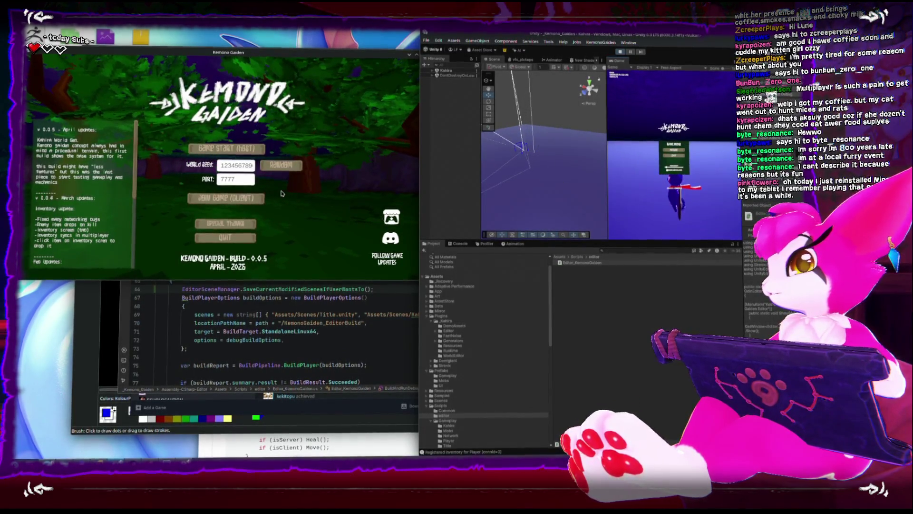
Join the editor's game as a client from the build and run the character across the plane
{"action": "left_click", "coordinate": [226, 197]}
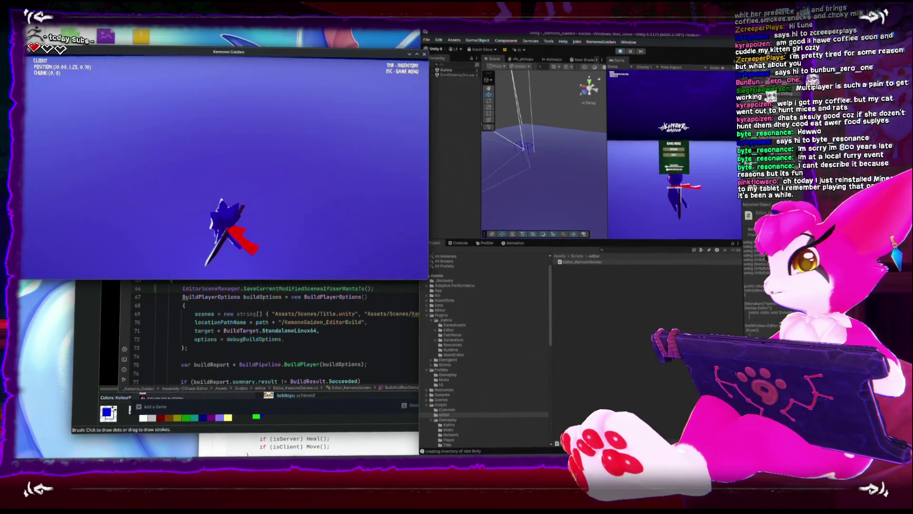
{"action": "key", "text": "Escape"}
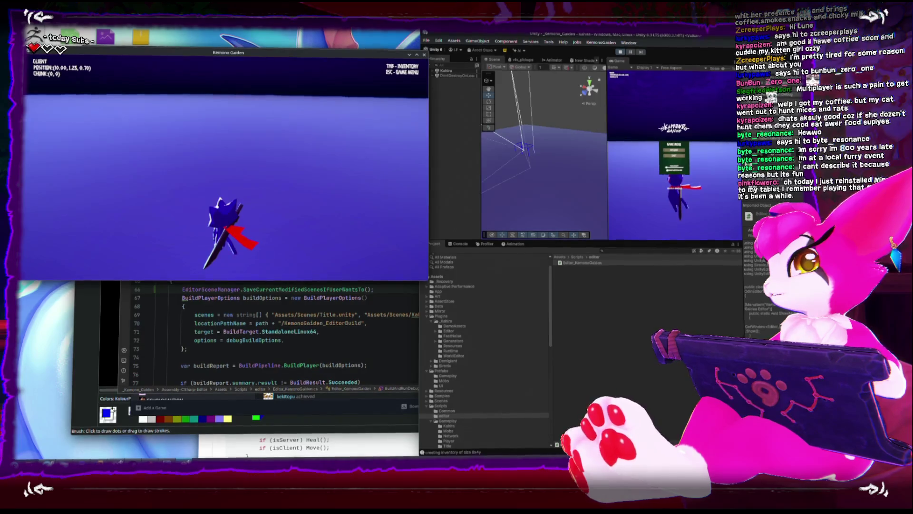
{"action": "key", "text": "Escape"}
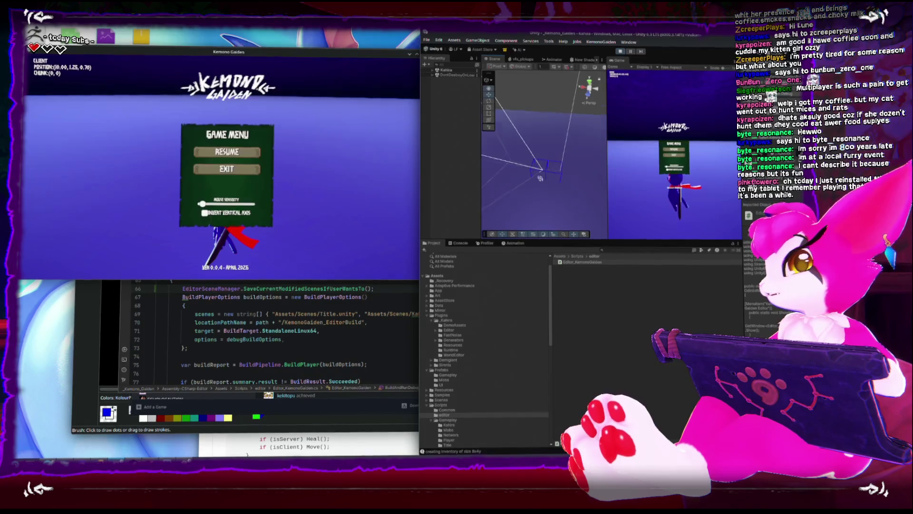
{"action": "left_click", "coordinate": [342, 192]}
{"action": "key", "text": "Escape"}
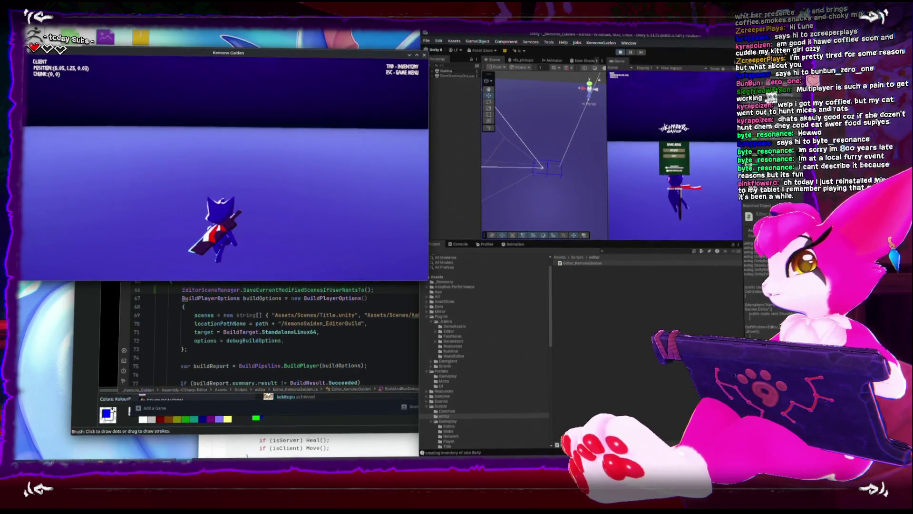
{"action": "key", "text": "w"}
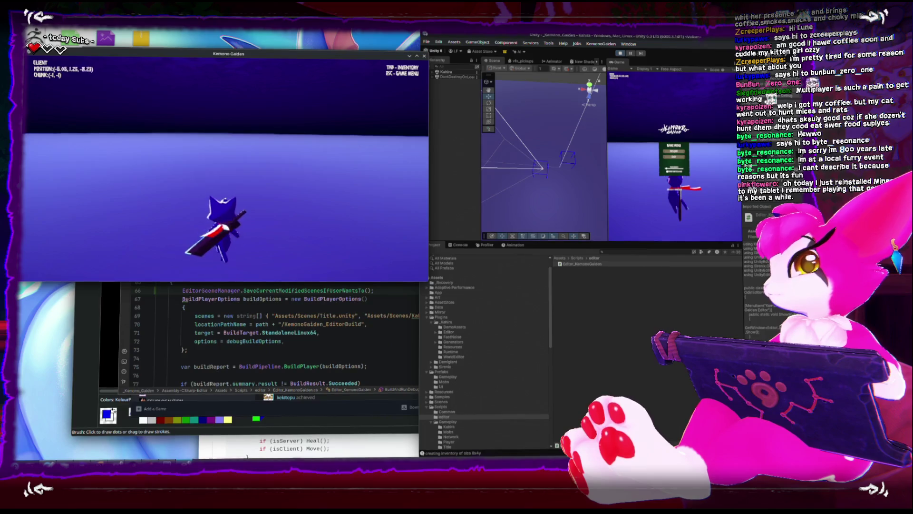
{"action": "key", "text": "Escape"}
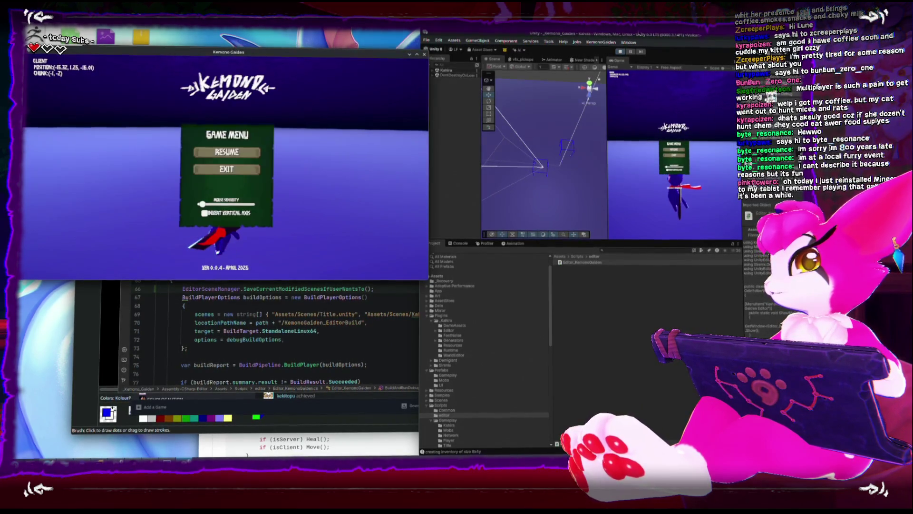
Stop Play mode, close the standalone build, and maximize the Unity editor
{"action": "left_click", "coordinate": [619, 54]}
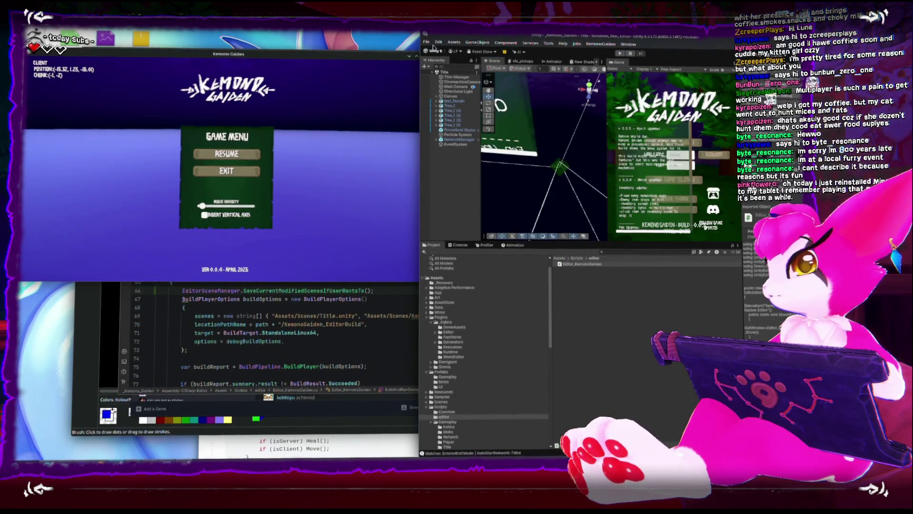
{"action": "left_click", "coordinate": [420, 68]}
{"action": "left_click", "coordinate": [424, 55]}
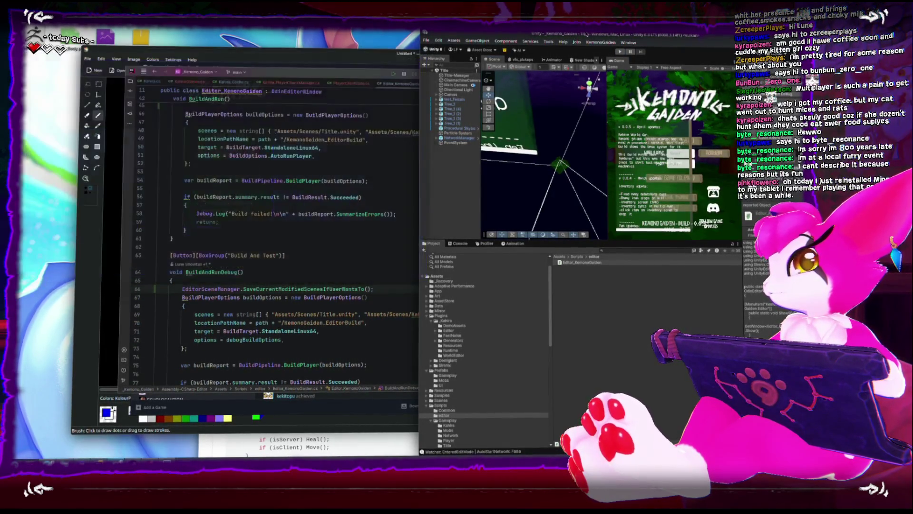
{"action": "double_click", "coordinate": [585, 35]}
Bring up the PlayerClientState script in Rider
{"action": "key", "text": "alt+Tab"}
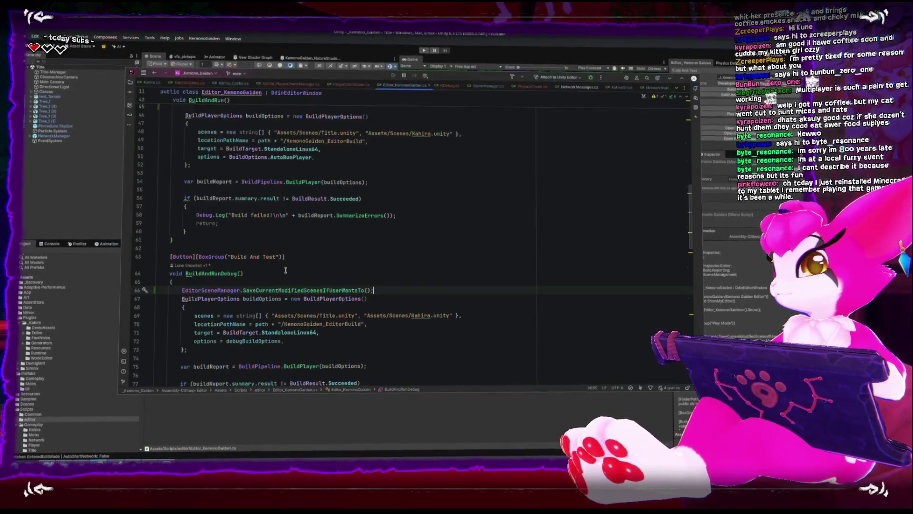
{"action": "scroll", "coordinate": [286, 256], "scroll_direction": "up", "scroll_amount": 10}
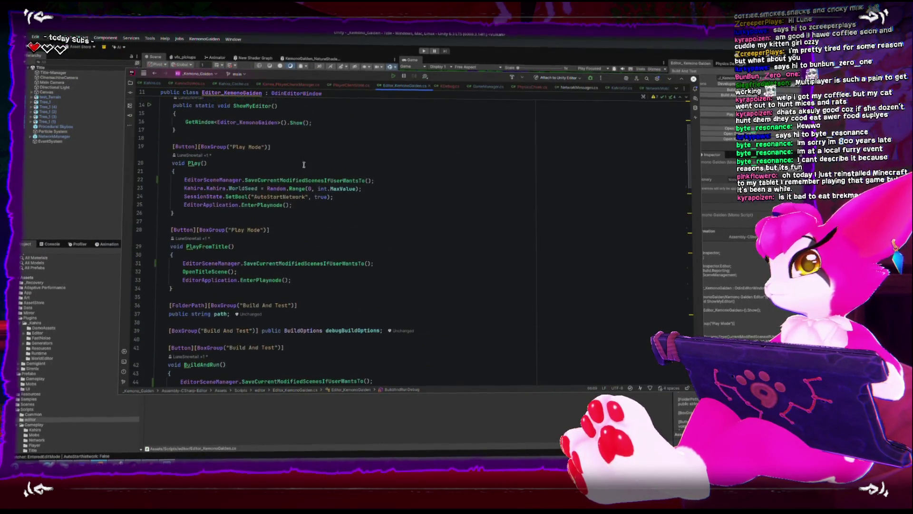
{"action": "left_click", "coordinate": [350, 84]}
{"action": "left_click", "coordinate": [359, 212]}
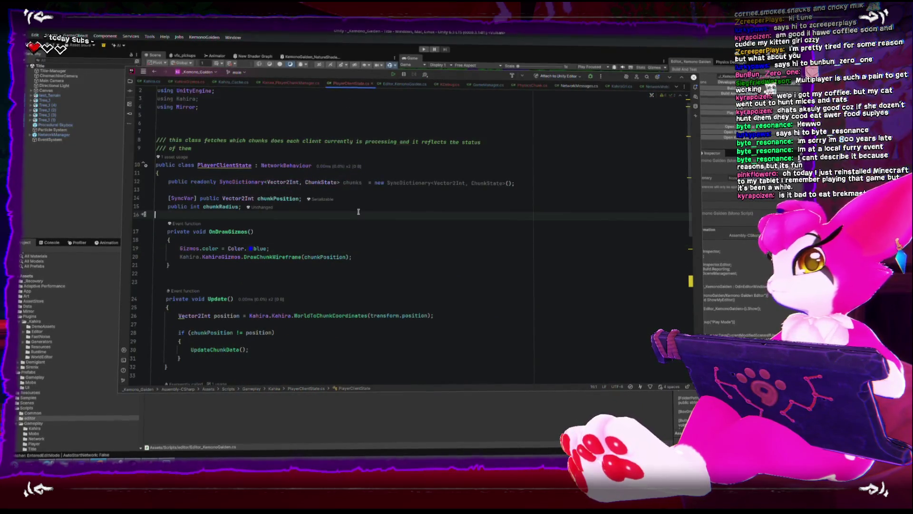
Tidy the blank lines around Update's opening brace and start a new line at its top
{"action": "key", "text": "Return"}
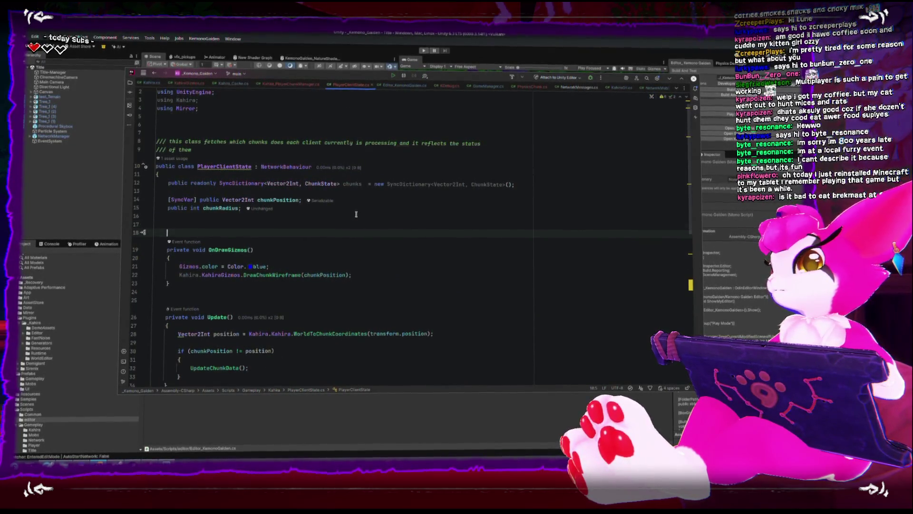
{"action": "key", "text": "BackSpace"}
{"action": "scroll", "coordinate": [330, 270], "scroll_direction": "down", "scroll_amount": 3}
{"action": "left_click", "coordinate": [326, 251]}
{"action": "key", "text": "BackSpace"}
{"action": "key", "text": "Up"}
{"action": "key", "text": "Return"}
{"action": "key", "text": "BackSpace"}
{"action": "key", "text": "BackSpace"}
{"action": "key", "text": "Down"}
{"action": "key", "text": "End"}
{"action": "key", "text": "Return"}
Write the 'if (!isOwned) return;' guard with autocomplete and save the script
{"action": "type", "text": "if("}
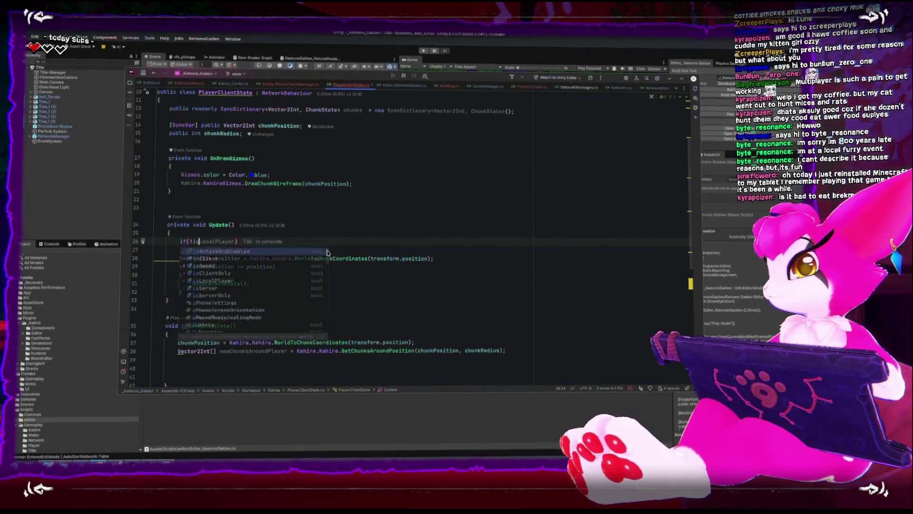
{"action": "key", "text": "BackSpace"}
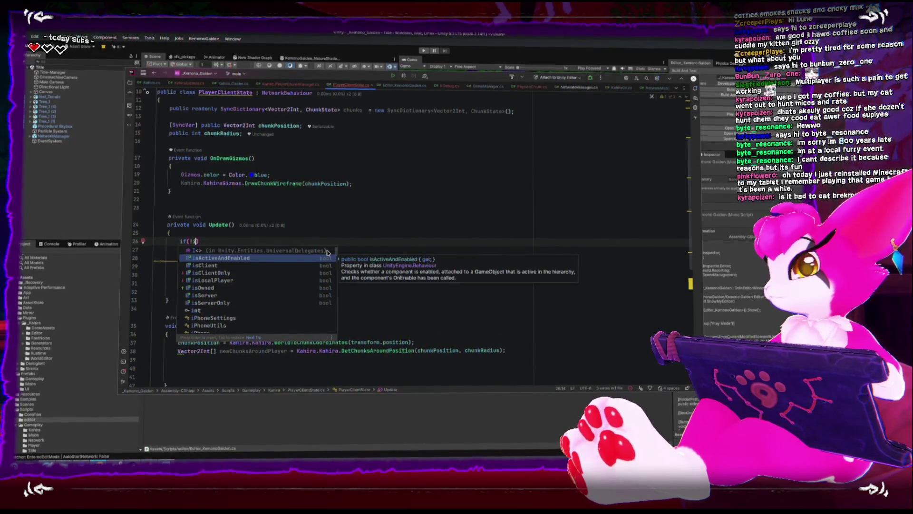
{"action": "type", "text": "sow"}
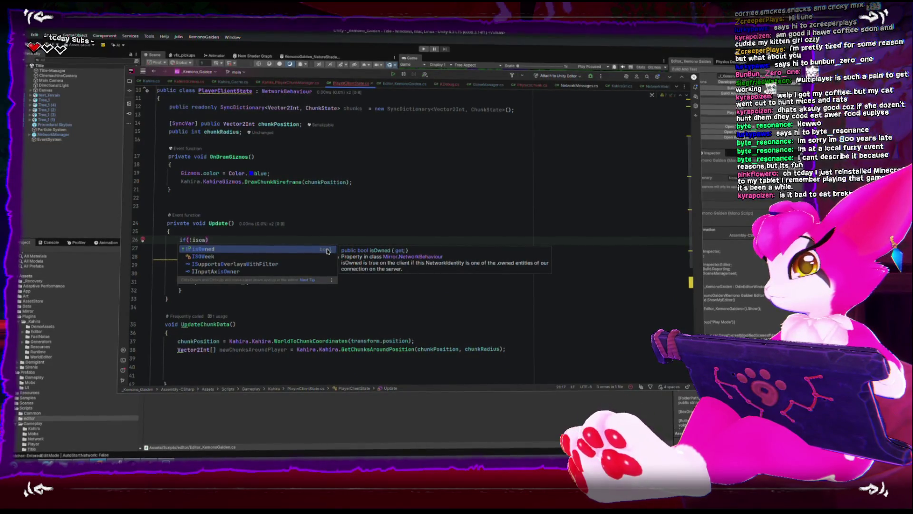
{"action": "key", "text": "Return"}
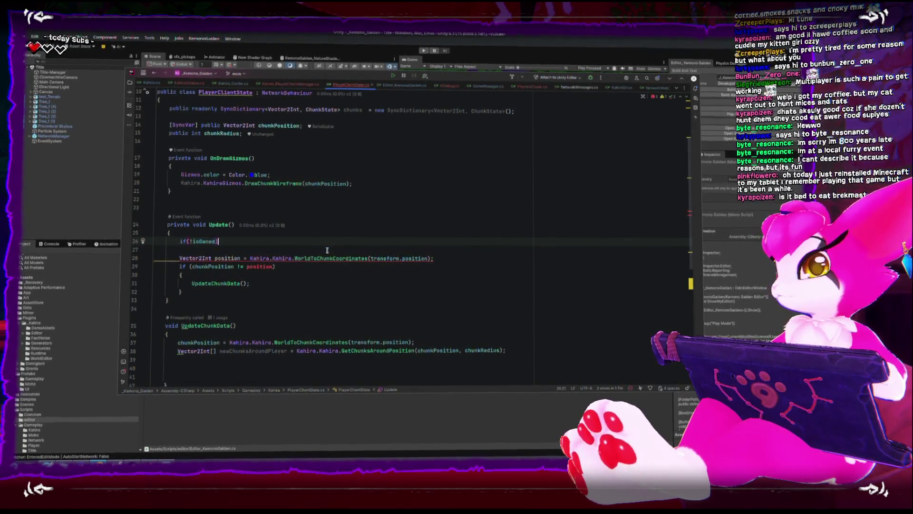
{"action": "key", "text": "Return"}
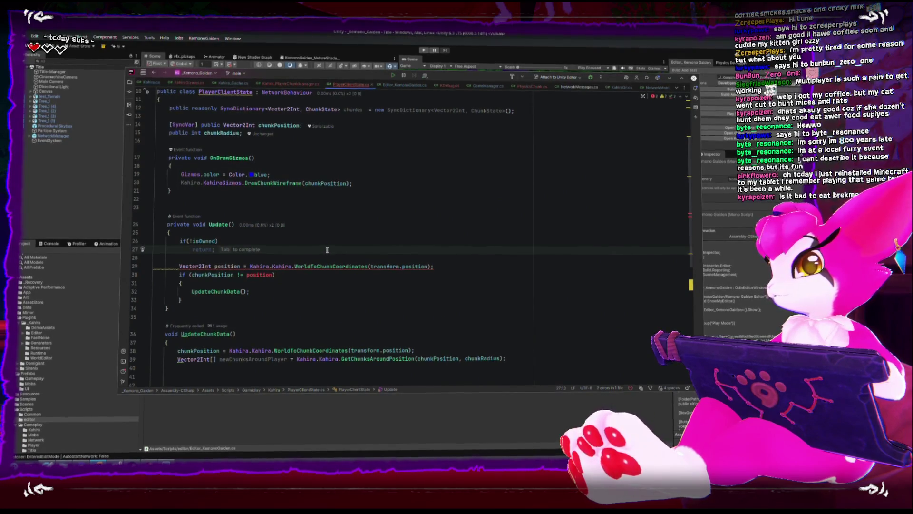
{"action": "type", "text": "return;"}
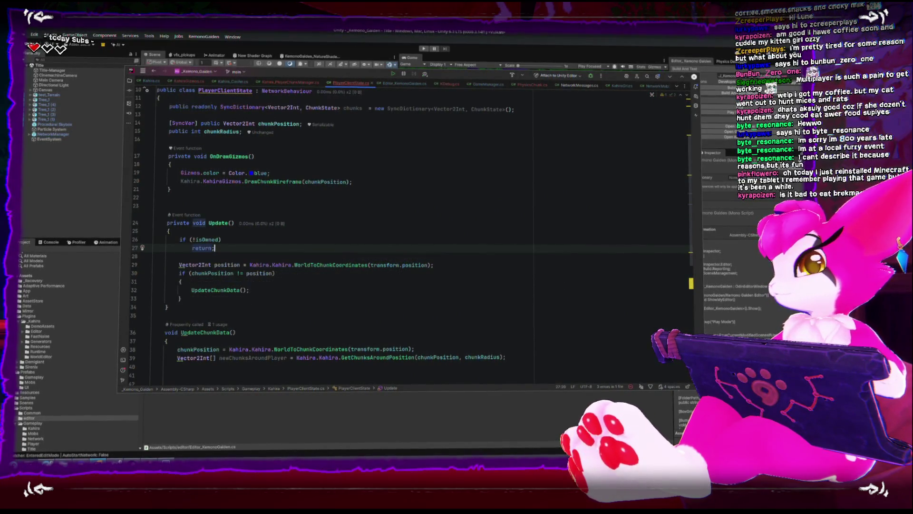
{"action": "key", "text": "ctrl+s"}
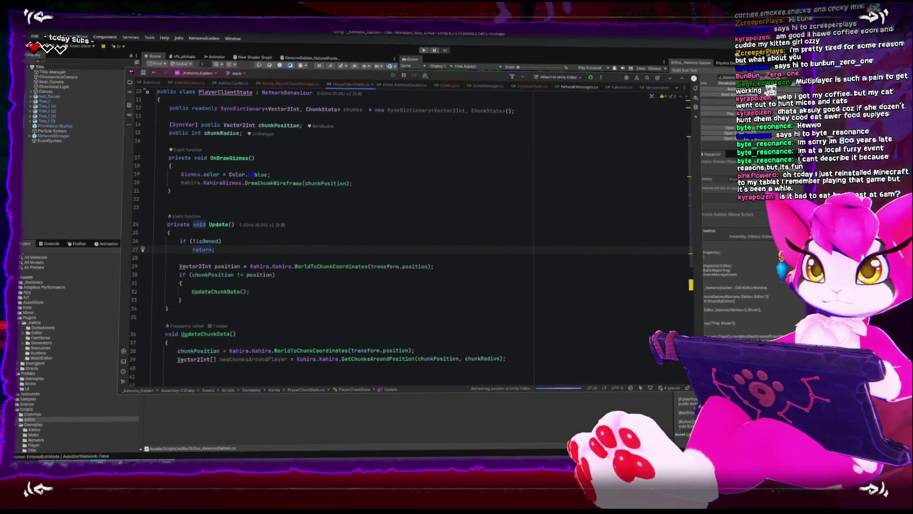
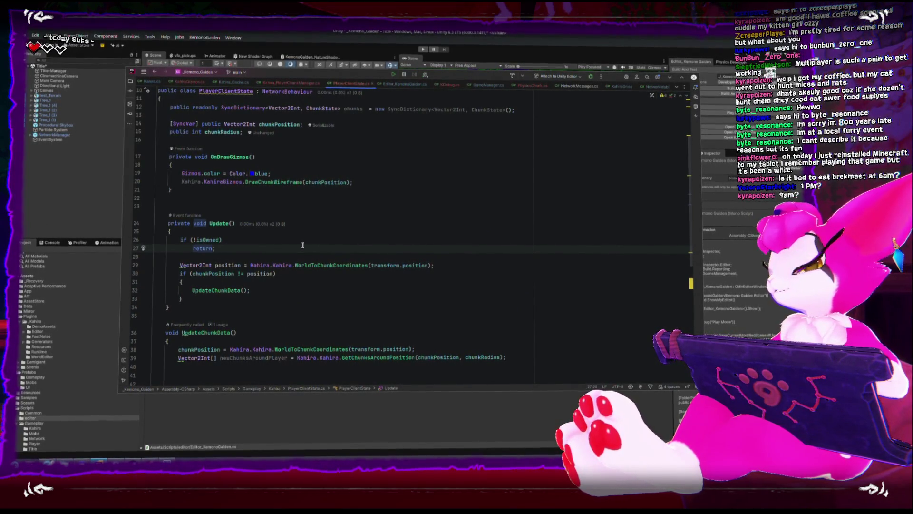
Copy the if (!isOwned) condition line into OnDrawGizmos
{"action": "left_click", "coordinate": [80, 208]}
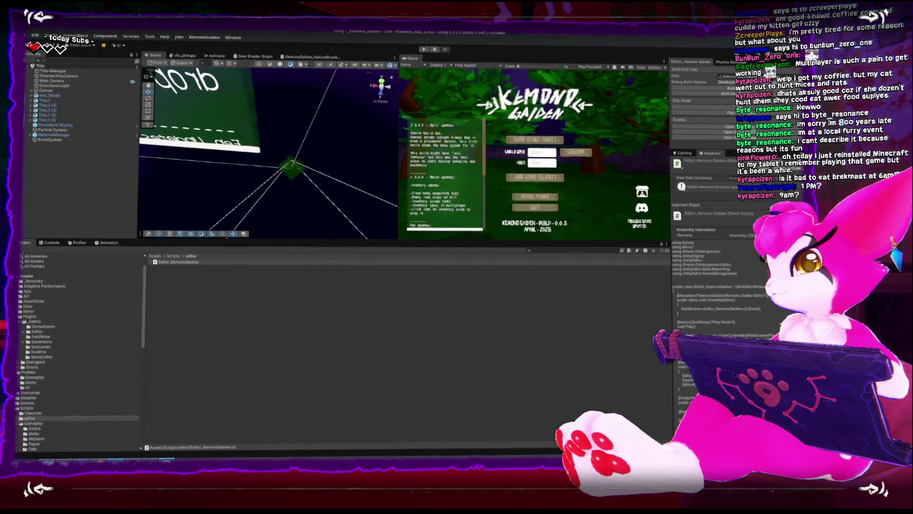
{"action": "key", "text": "alt+Tab"}
{"action": "key", "text": "alt+Tab"}
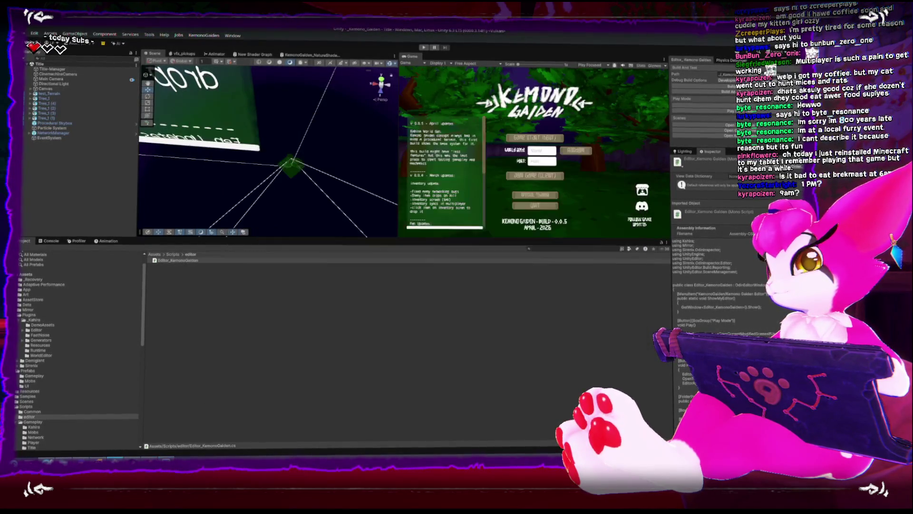
{"action": "key", "text": "alt+Tab"}
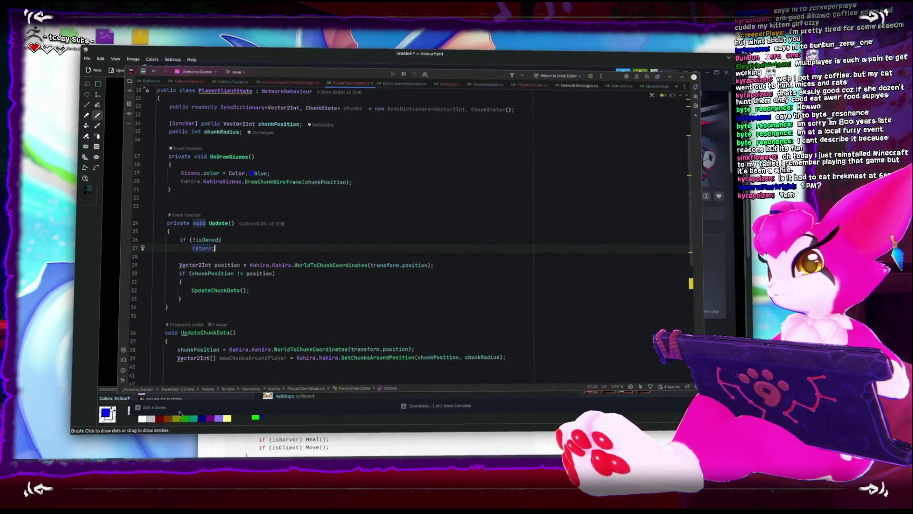
{"action": "left_click_drag", "start_coordinate": [222, 240], "coordinate": [179, 239]}
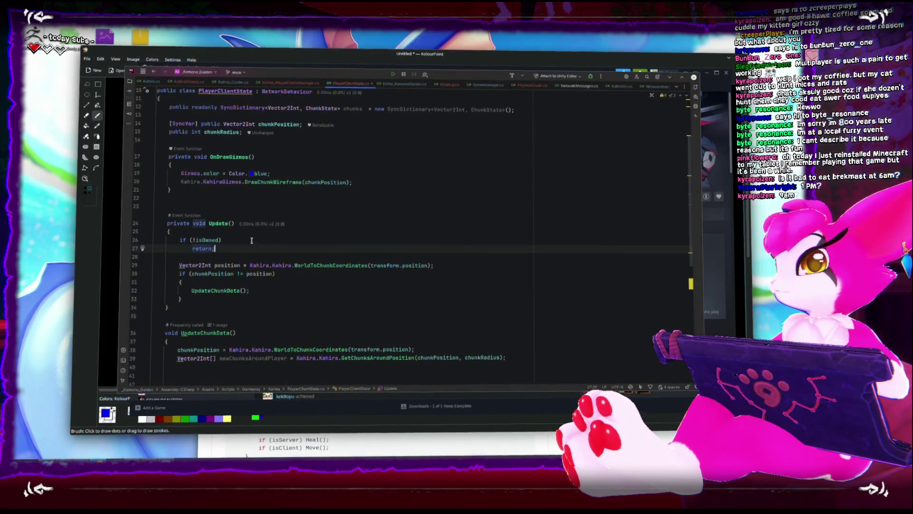
{"action": "key", "text": "ctrl+c"}
{"action": "left_click", "coordinate": [208, 164]}
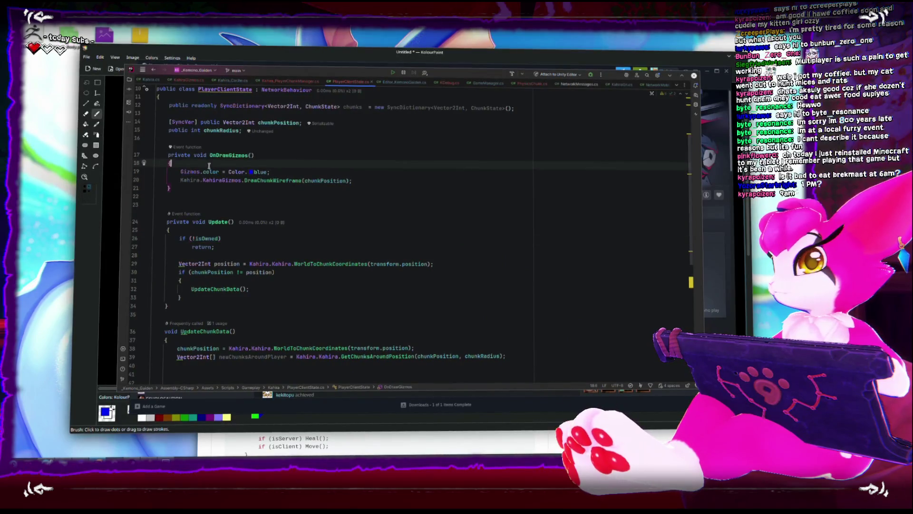
{"action": "key", "text": "Return"}
{"action": "key", "text": "ctrl+v"}
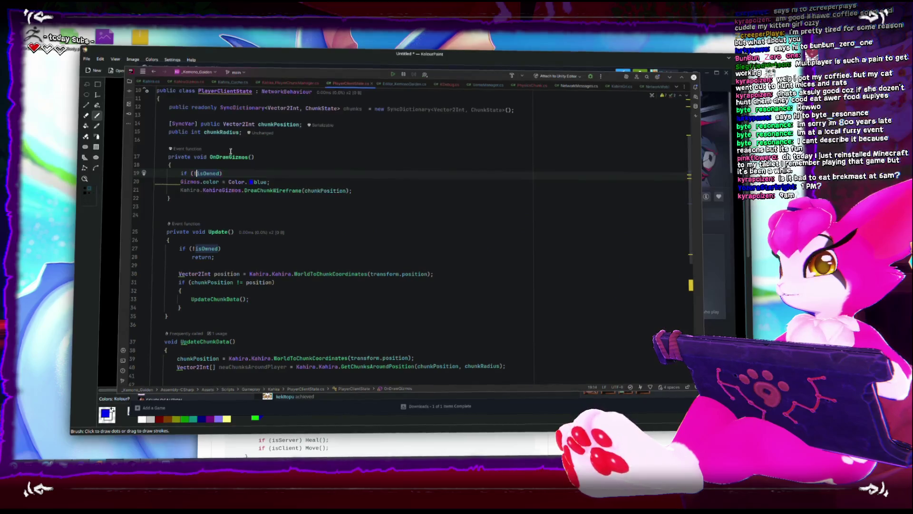
Drop the '!' so the check is if (isOwned), and brace the Color.blue gizmo line inside it
{"action": "key", "text": "Down"}
{"action": "left_click", "coordinate": [191, 171]}
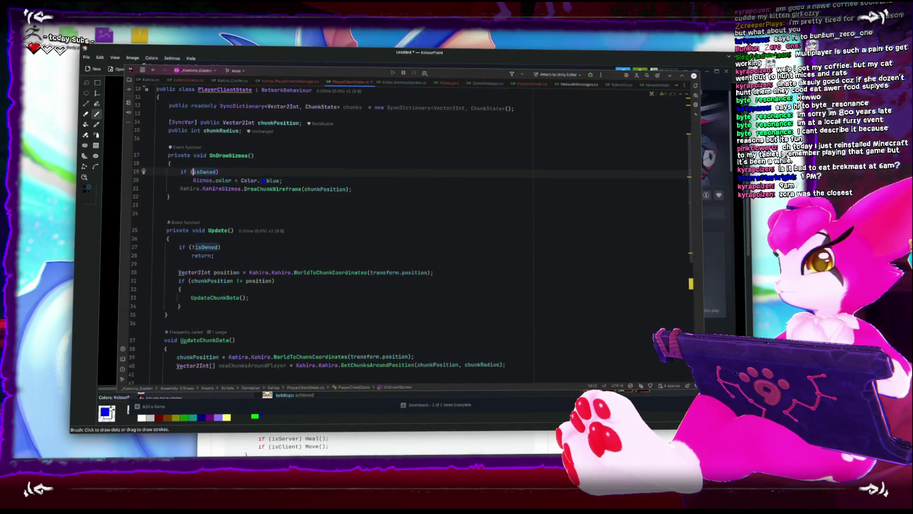
{"action": "key", "text": "Return"}
{"action": "type", "text": "{"}
{"action": "key", "text": "Return"}
{"action": "key", "text": "Down"}
{"action": "key", "text": "Down"}
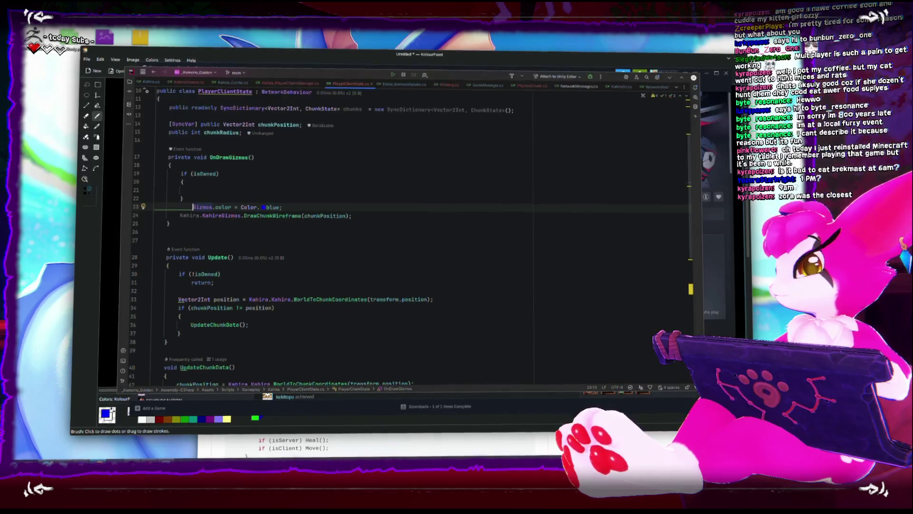
{"action": "key", "text": "ctrl+shift+alt+Up"}
{"action": "key", "text": "ctrl+shift+alt+Up"}
{"action": "key", "text": "Down"}
{"action": "key", "text": "Down"}
Add an else block that sets the gizmo colour to Color.darkBlue
{"action": "type", "text": "else"}
{"action": "key", "text": "Return"}
{"action": "type", "text": "{"}
{"action": "key", "text": "Return"}
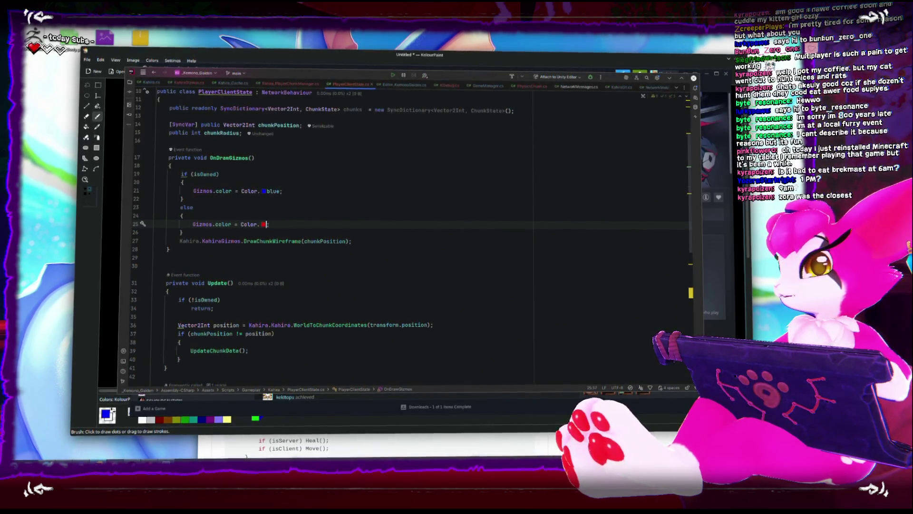
{"action": "key", "text": "ctrl+space"}
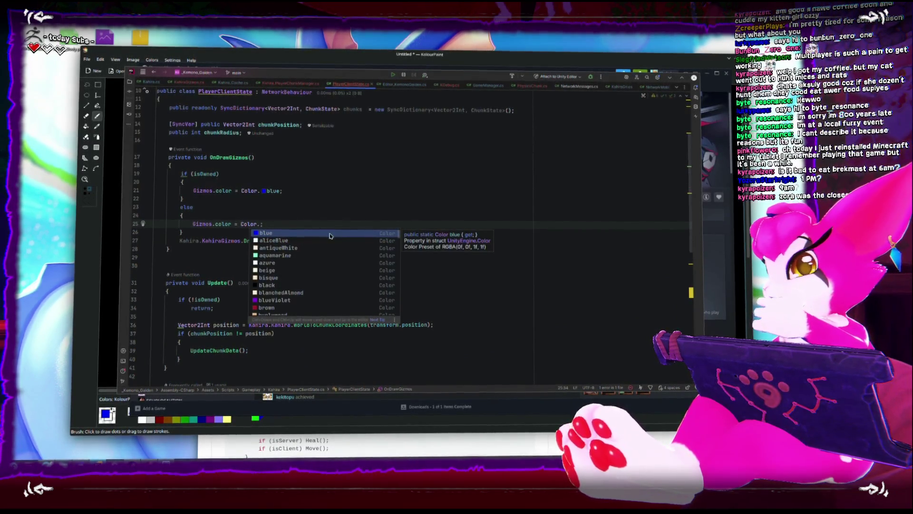
{"action": "scroll", "coordinate": [335, 283], "scroll_direction": "down", "scroll_amount": 4}
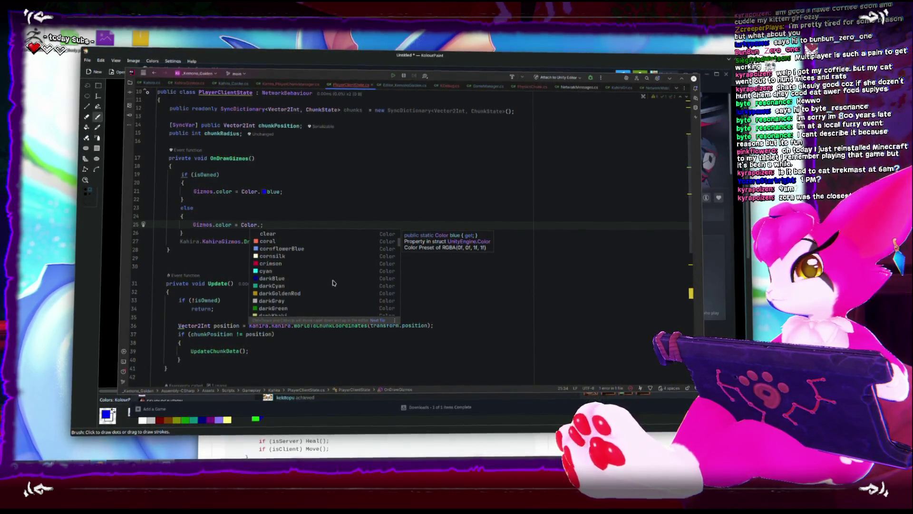
{"action": "left_click", "coordinate": [272, 279]}
{"action": "left_click", "coordinate": [328, 208]}
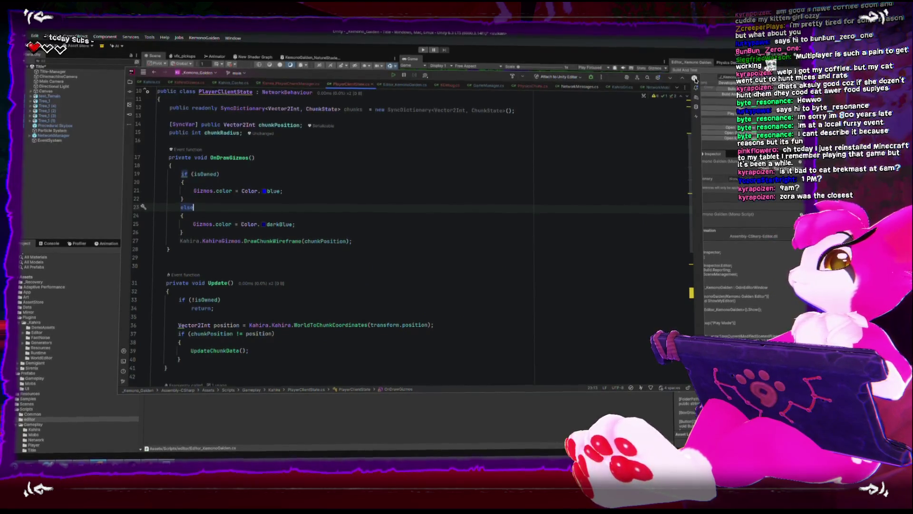
Cancel Rider's exit prompt, minimise Rider, and orbit Unity's Scene view
{"action": "left_click", "coordinate": [694, 77]}
{"action": "left_click", "coordinate": [453, 246]}
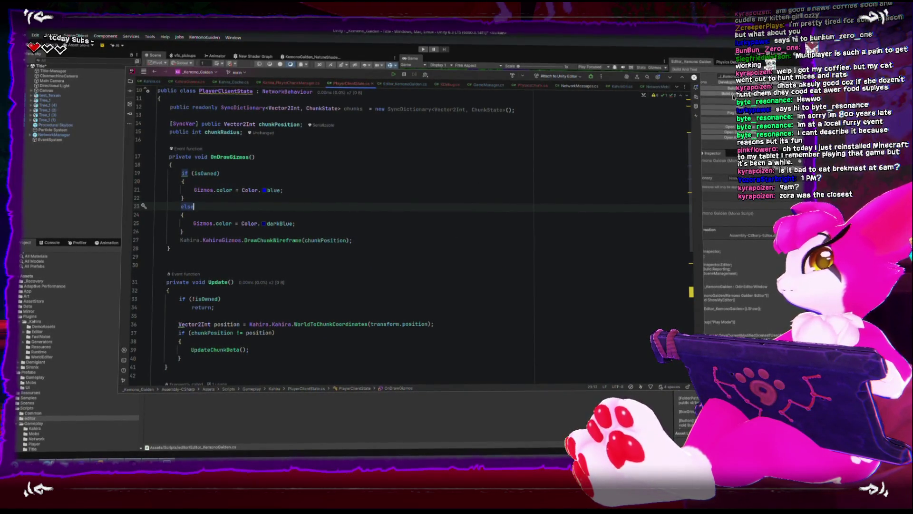
{"action": "left_click", "coordinate": [671, 78]}
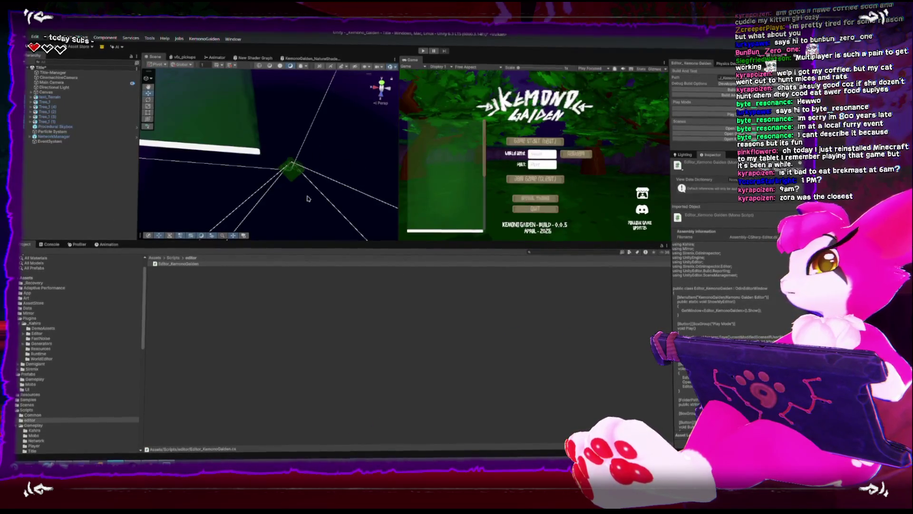
{"action": "mouse_move", "coordinate": [294, 195]}
{"action": "left_mouse_down"}
{"action": "mouse_move", "coordinate": [282, 198]}
{"action": "mouse_move", "coordinate": [244, 163]}
{"action": "mouse_move", "coordinate": [248, 179]}
{"action": "mouse_move", "coordinate": [230, 111]}
{"action": "mouse_move", "coordinate": [216, 183]}
{"action": "left_mouse_up"}
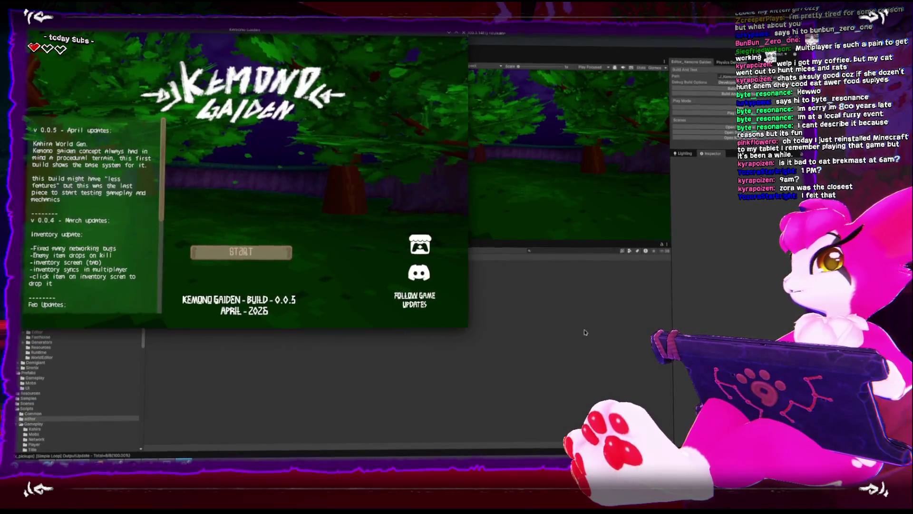
Shrink the build window, enter Unity Play mode, and host a random-seed game in the build
{"action": "left_click", "coordinate": [428, 52]}
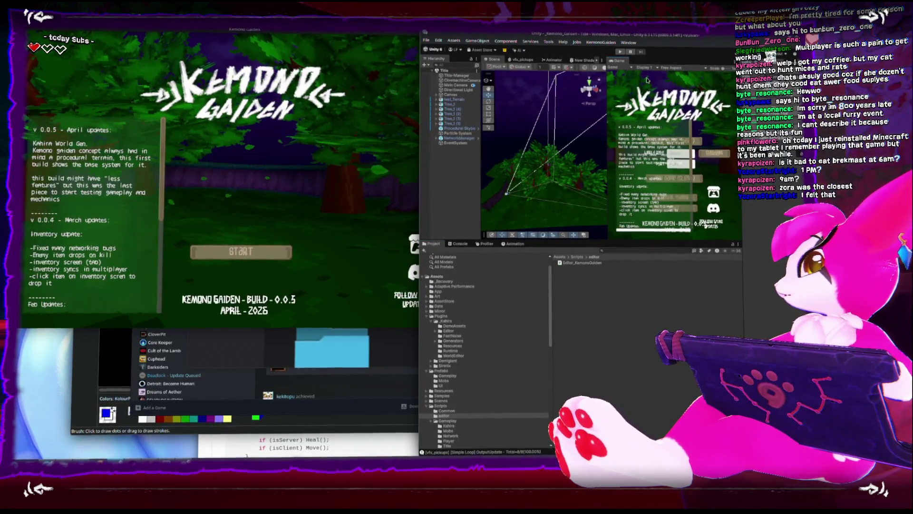
{"action": "left_click", "coordinate": [620, 53]}
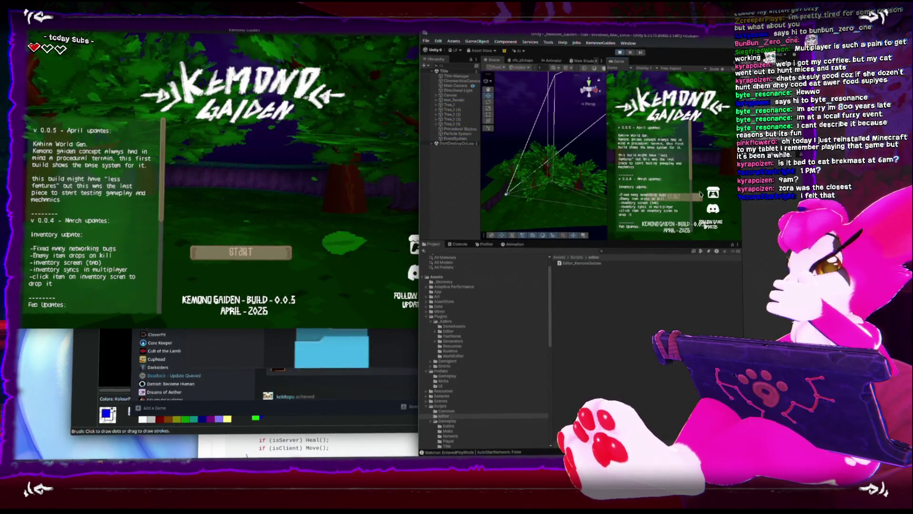
{"action": "left_click", "coordinate": [261, 189]}
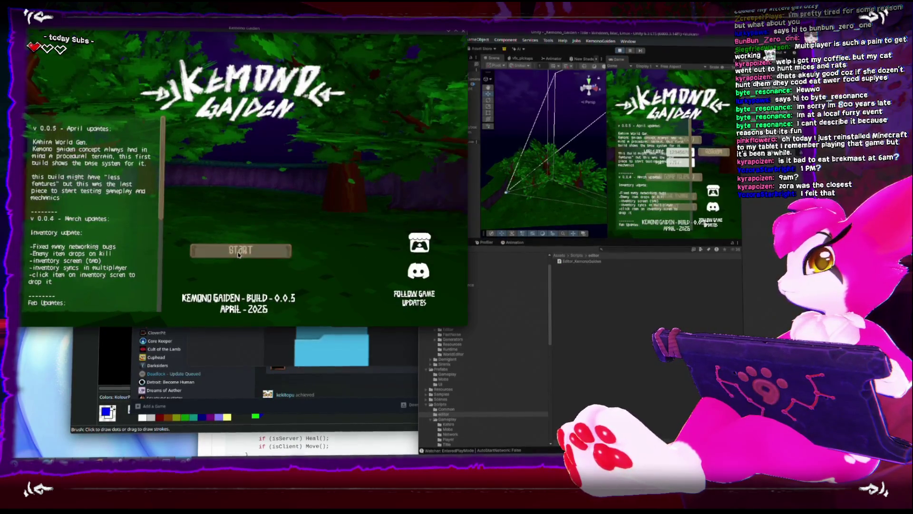
{"action": "left_click", "coordinate": [302, 177]}
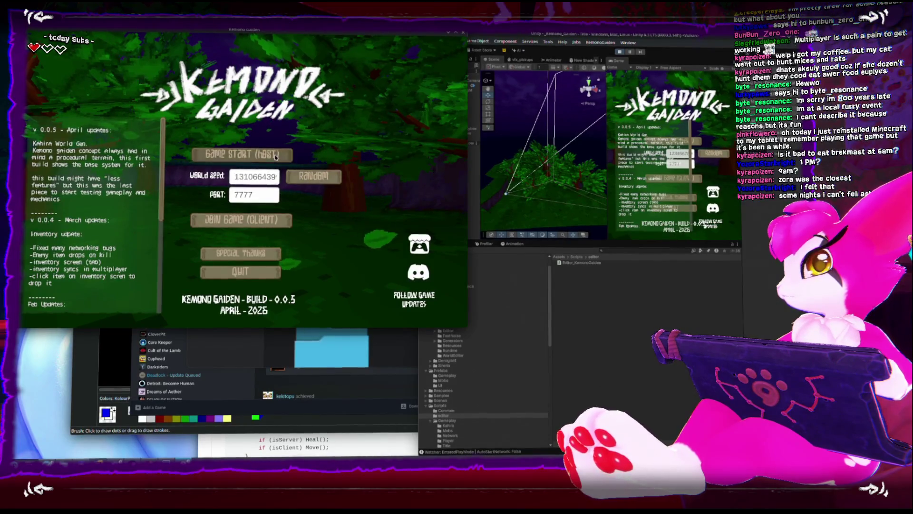
{"action": "left_click", "coordinate": [242, 155]}
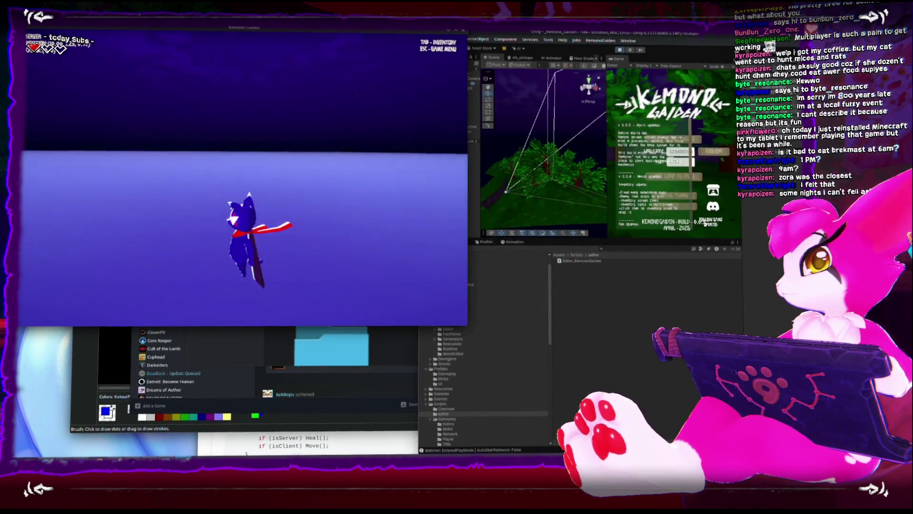
Exit the build to its title screen and start hosting in Unity's Play view
{"action": "key", "text": "Escape"}
{"action": "left_click", "coordinate": [241, 178]}
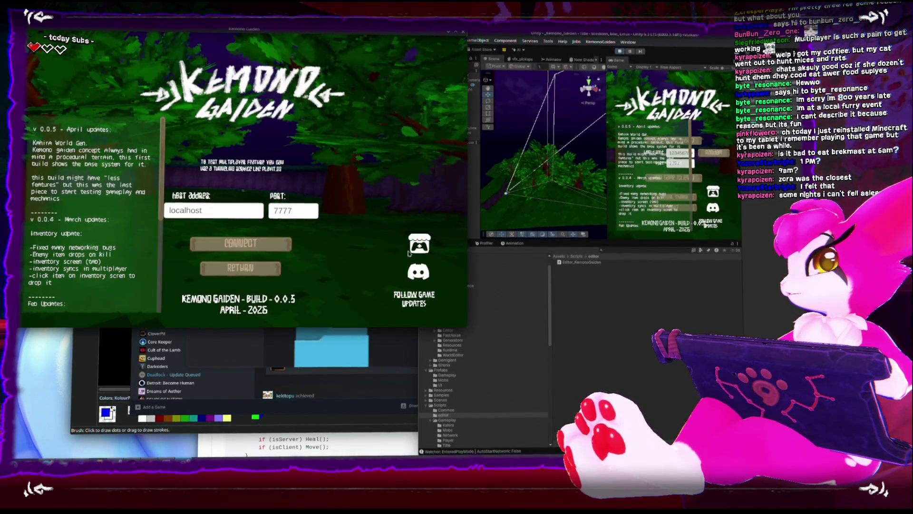
{"action": "left_click", "coordinate": [495, 176]}
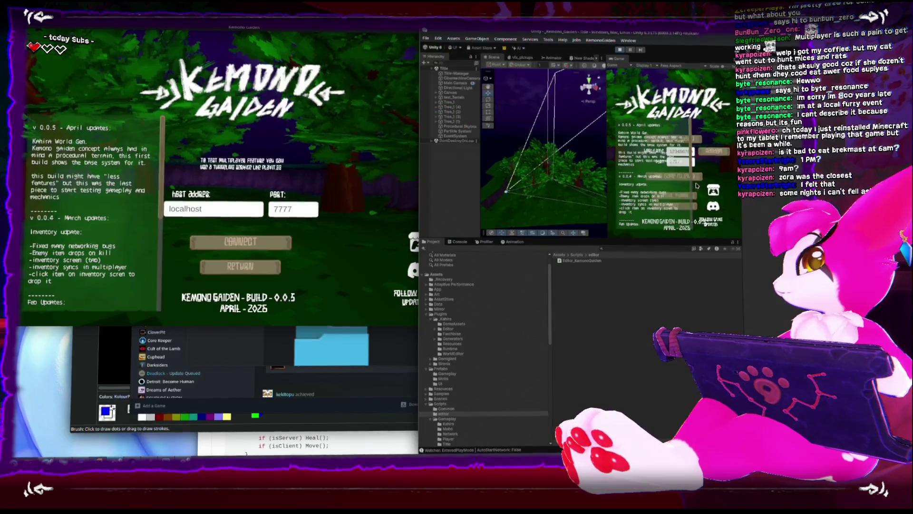
{"action": "left_click", "coordinate": [700, 144]}
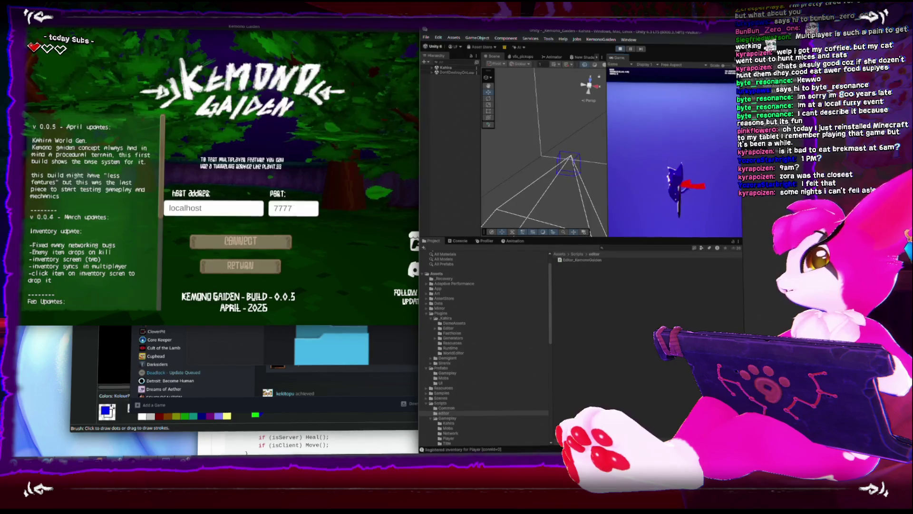
Connect the build to the host as a client and walk the client character around
{"action": "key", "text": "Escape"}
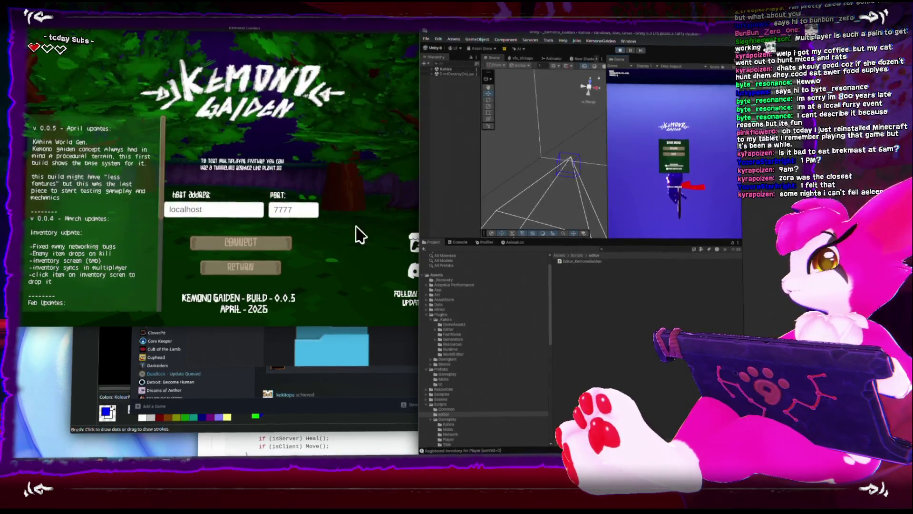
{"action": "left_click", "coordinate": [284, 246]}
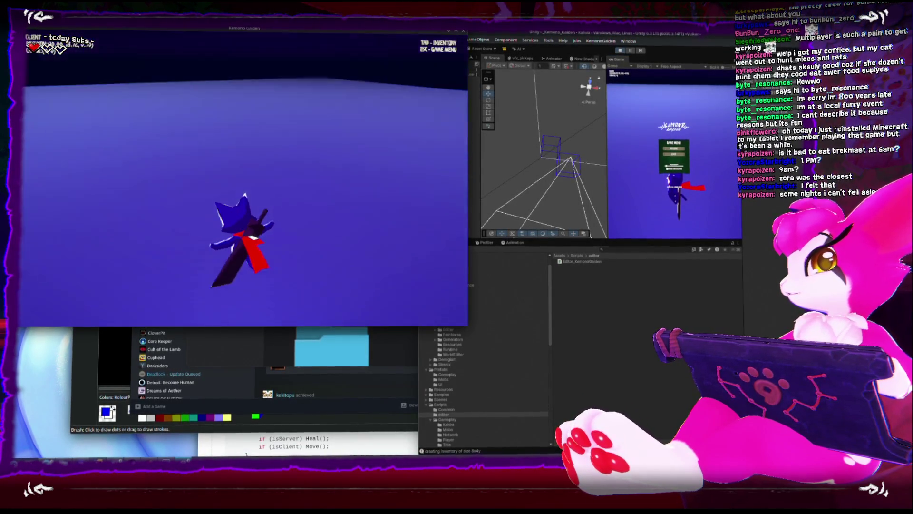
{"action": "key", "text": "Escape"}
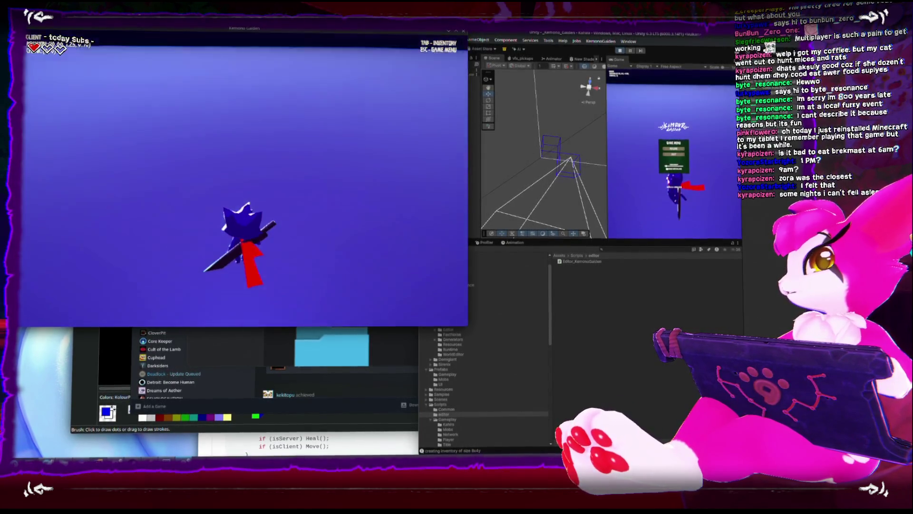
{"action": "key", "text": "Escape"}
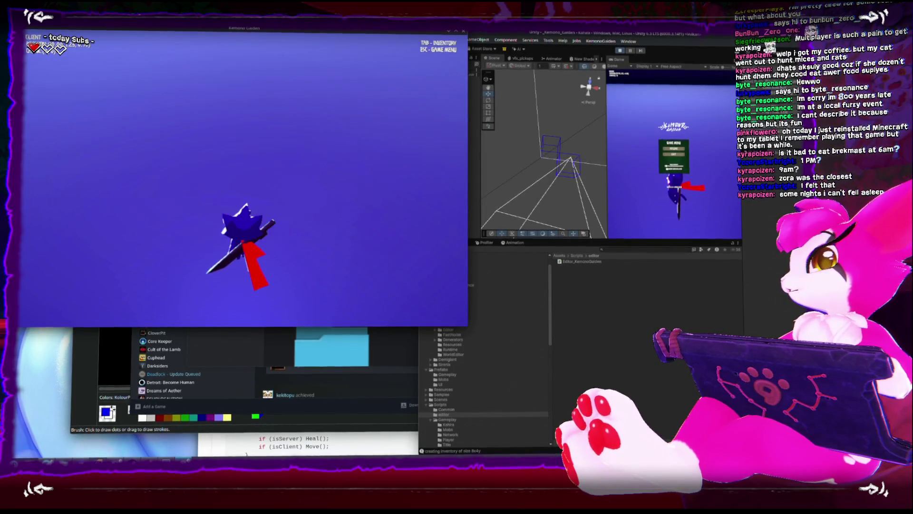
{"action": "key", "text": "w"}
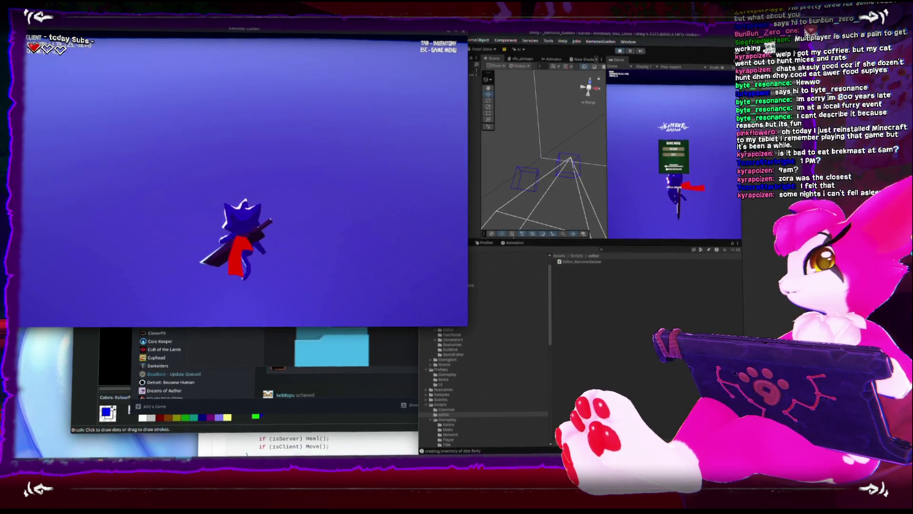
{"action": "key", "text": "Escape"}
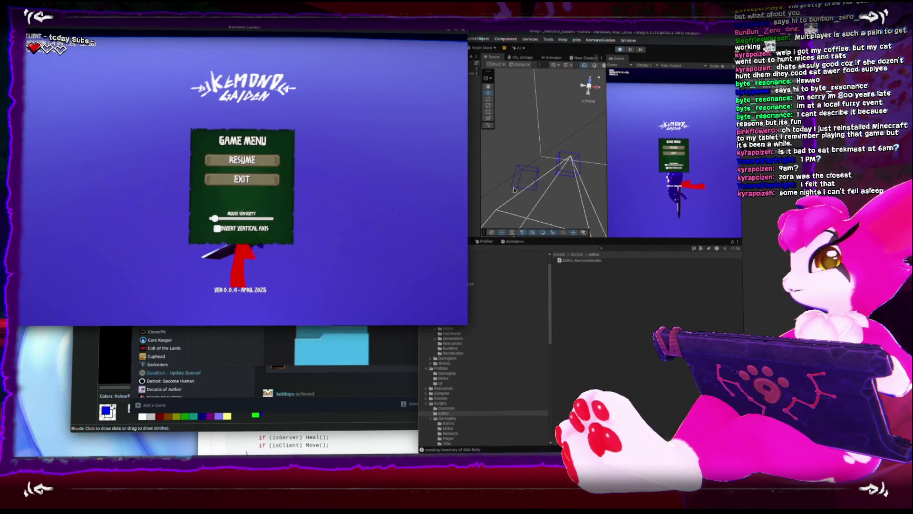
{"action": "left_click", "coordinate": [242, 160]}
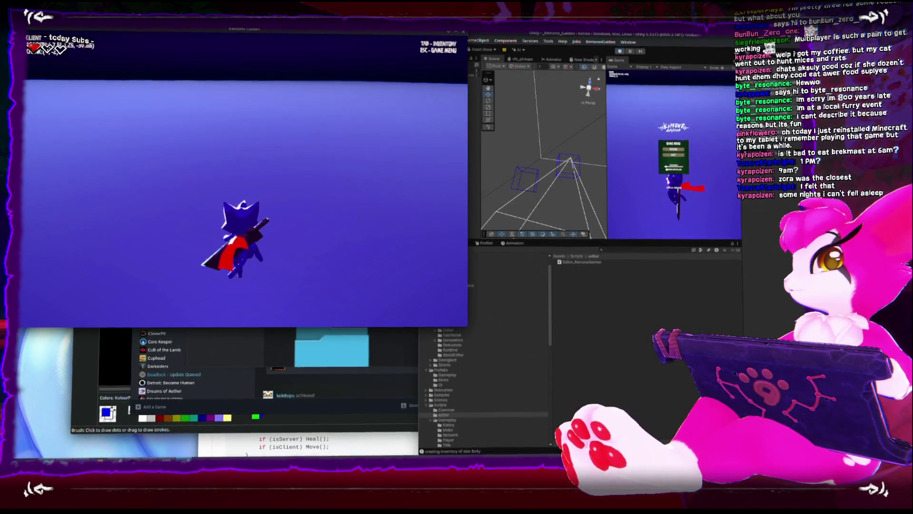
{"action": "key", "text": "w"}
{"action": "key", "text": "w"}
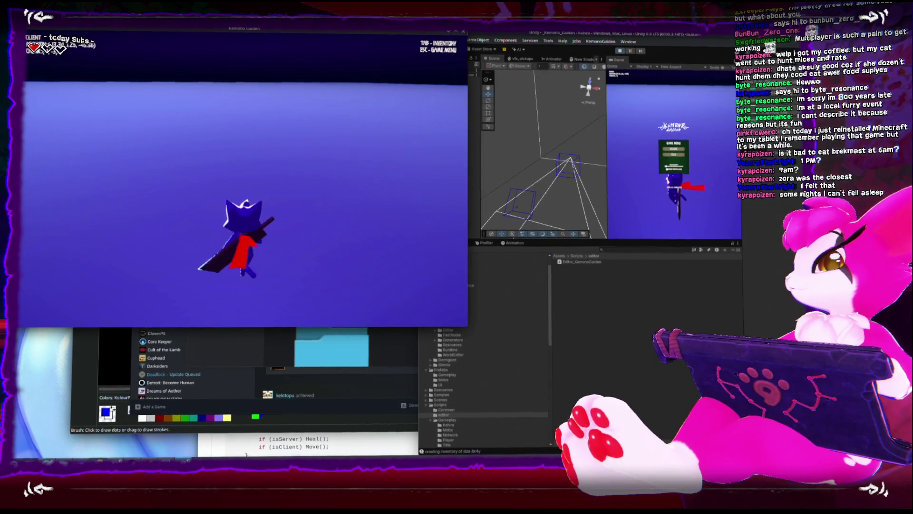
Return to the Unity editor and orbit the Scene view around the chunk wireframes
{"action": "key", "text": "Escape"}
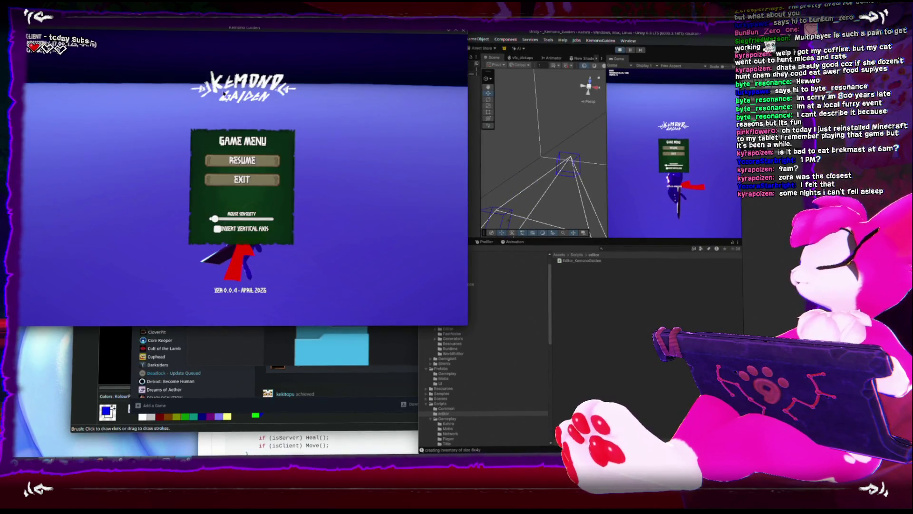
{"action": "key", "text": "Escape"}
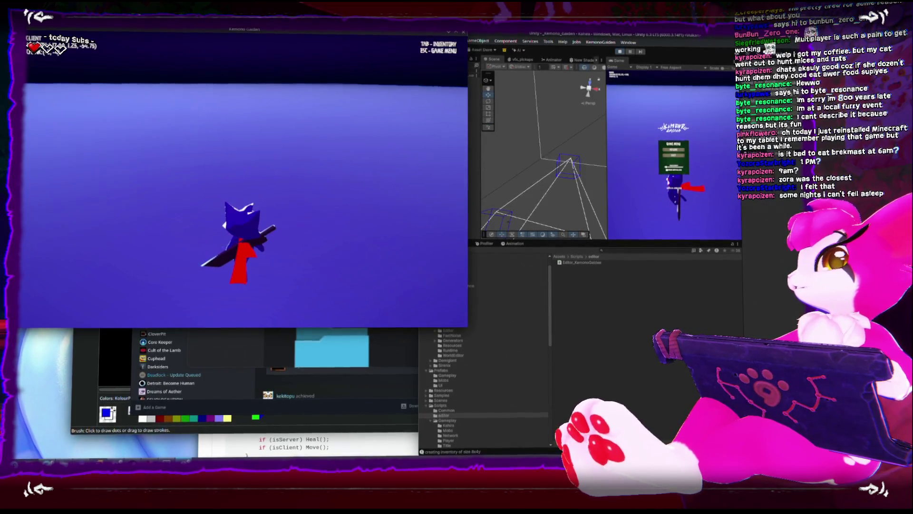
{"action": "left_click", "coordinate": [532, 138]}
{"action": "left_click_drag", "start_coordinate": [513, 168], "coordinate": [550, 135]}
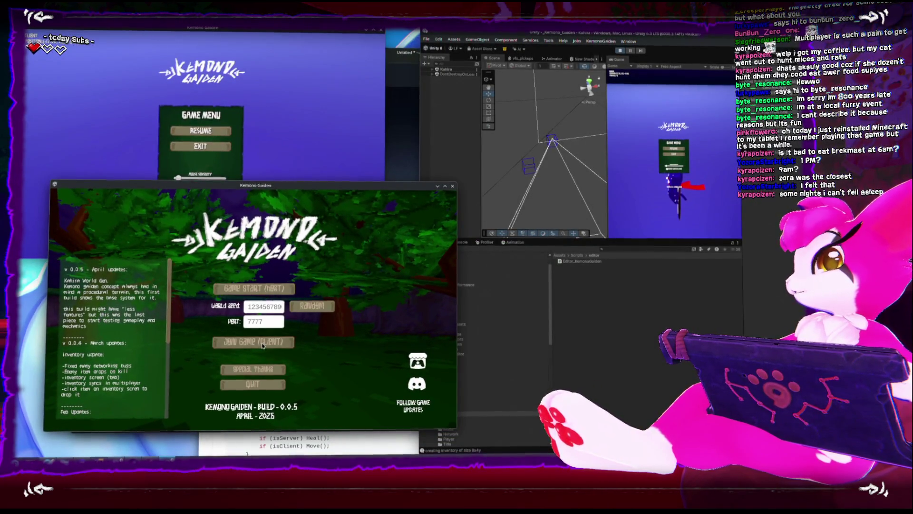
Join the host as a client and walk the character into chunk (1,1)
{"action": "left_click", "coordinate": [253, 341]}
{"action": "left_click", "coordinate": [267, 363]}
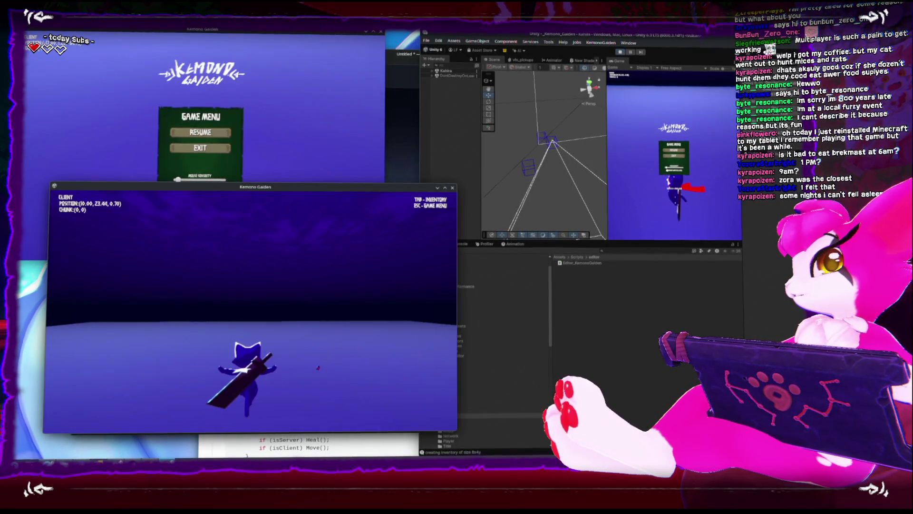
{"action": "key", "text": "w"}
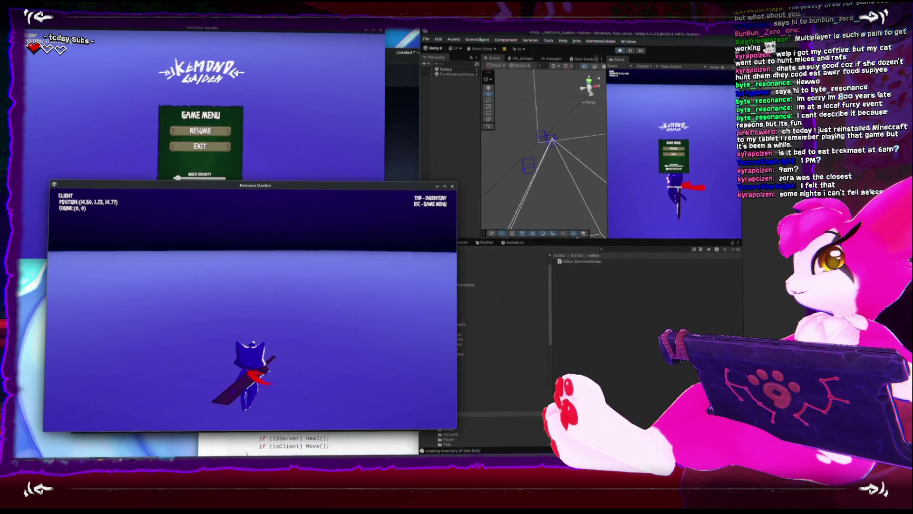
{"action": "key", "text": "Escape"}
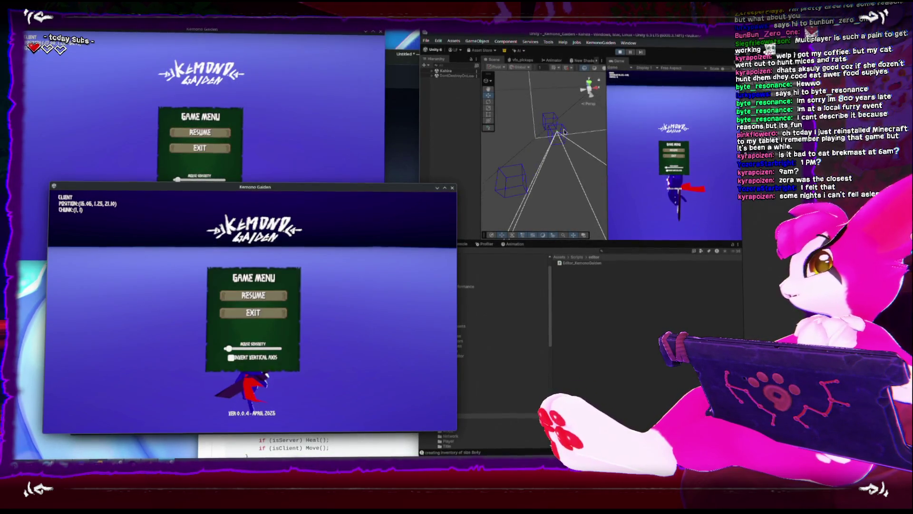
Inspect the chunk wireframe cube in the Scene view, then close the client and host windows
{"action": "left_click", "coordinate": [551, 127]}
{"action": "scroll", "coordinate": [526, 126], "scroll_direction": "up", "scroll_amount": 5}
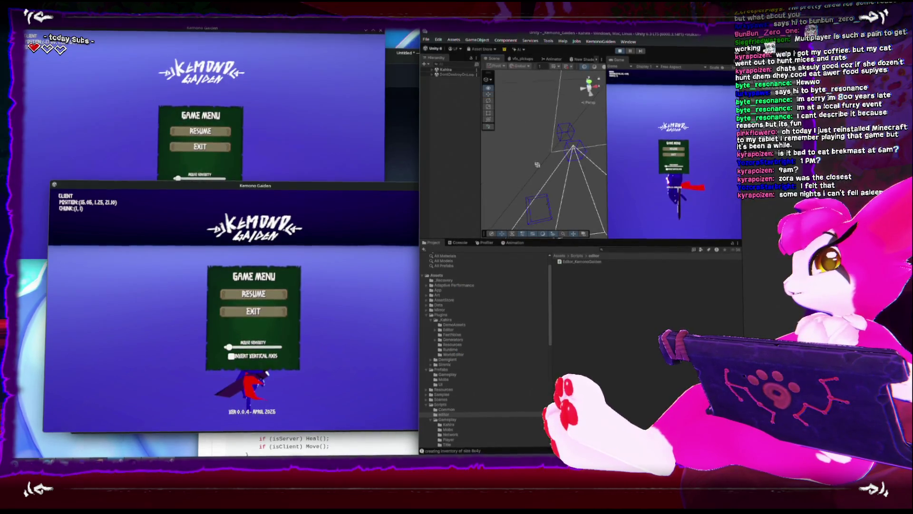
{"action": "scroll", "coordinate": [516, 202], "scroll_direction": "down", "scroll_amount": 5}
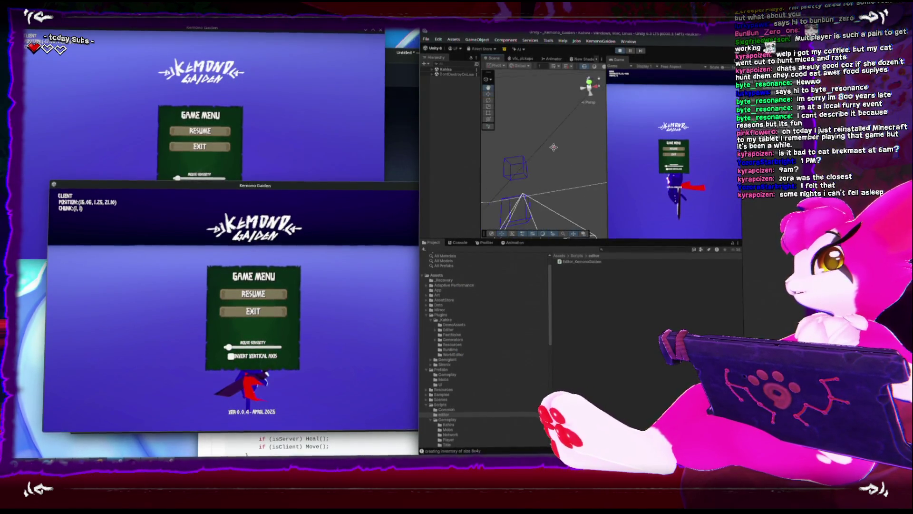
{"action": "left_click_drag", "start_coordinate": [515, 202], "coordinate": [539, 183]}
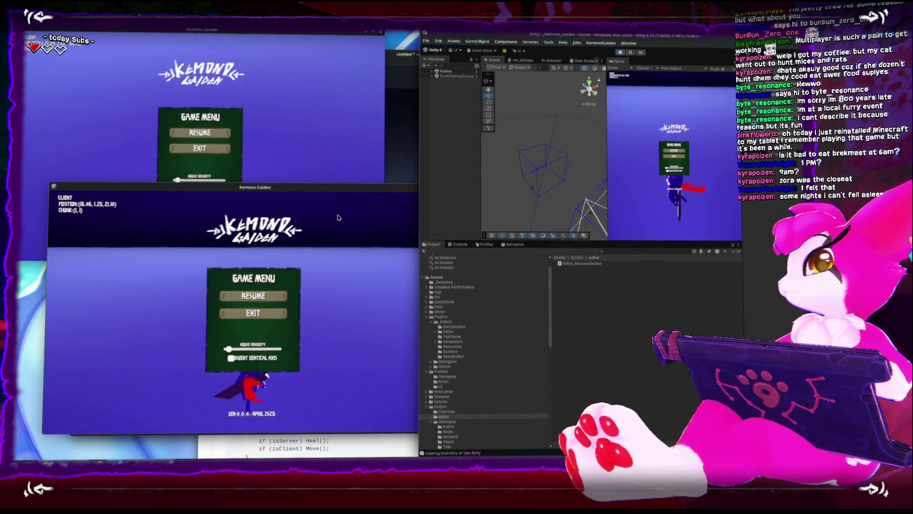
{"action": "left_click", "coordinate": [413, 186]}
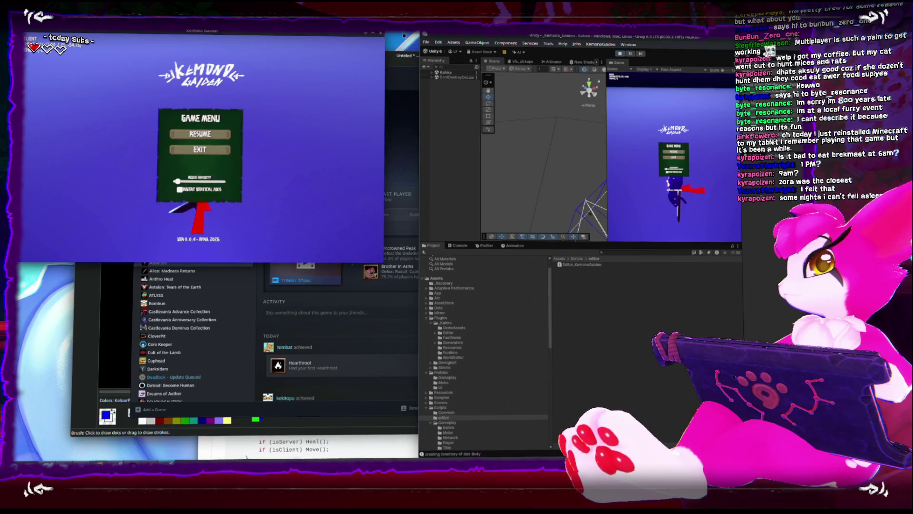
{"action": "left_click", "coordinate": [380, 33]}
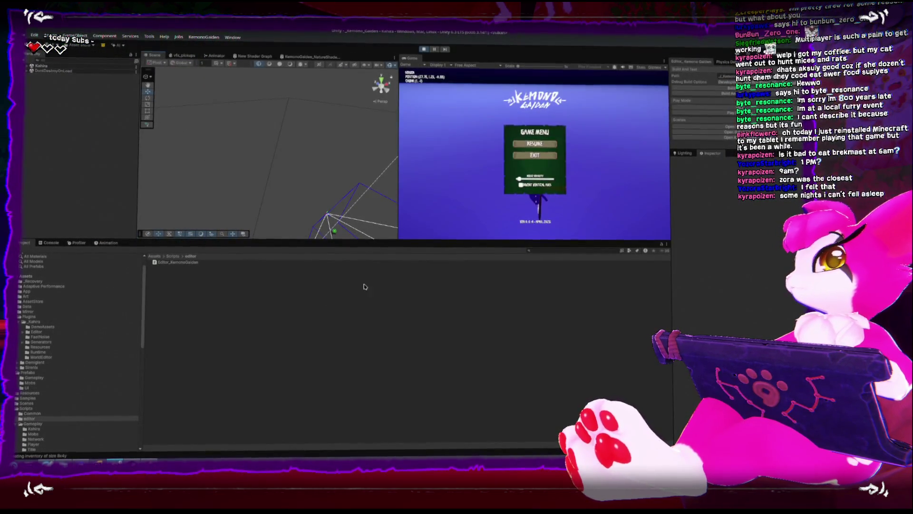
Exit Play mode, enlarge the Scene and Game views, and select PickupsManager in the scene
{"action": "left_click", "coordinate": [424, 49]}
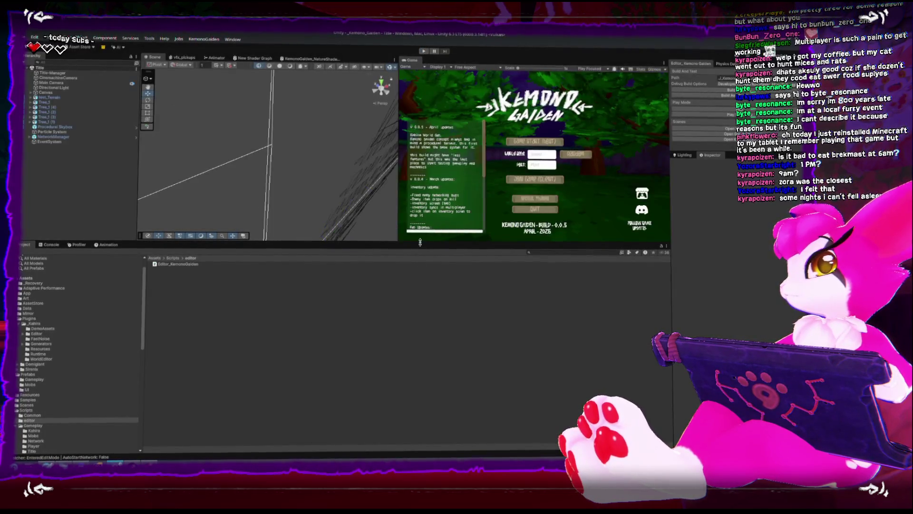
{"action": "left_click_drag", "start_coordinate": [420, 242], "coordinate": [420, 307]}
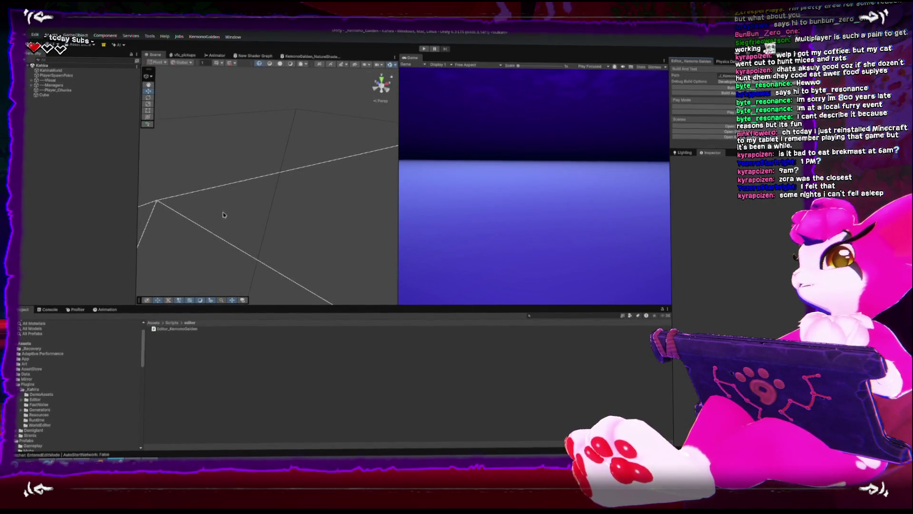
{"action": "mouse_move", "coordinate": [206, 271]}
{"action": "left_mouse_down"}
{"action": "mouse_move", "coordinate": [366, 167]}
{"action": "mouse_move", "coordinate": [297, 176]}
{"action": "mouse_move", "coordinate": [299, 168]}
{"action": "mouse_move", "coordinate": [208, 198]}
{"action": "mouse_move", "coordinate": [293, 208]}
{"action": "mouse_move", "coordinate": [247, 228]}
{"action": "mouse_move", "coordinate": [268, 178]}
{"action": "left_mouse_up"}
{"action": "left_click", "coordinate": [270, 178]}
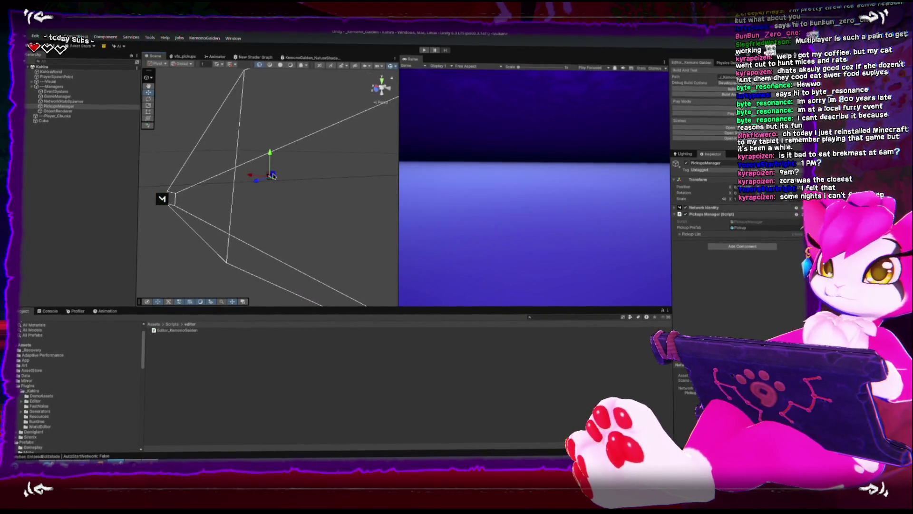
Orbit around PickupsManager, toggle between the Q and W tools, then return to Rider
{"action": "left_click_drag", "start_coordinate": [271, 175], "coordinate": [284, 142]}
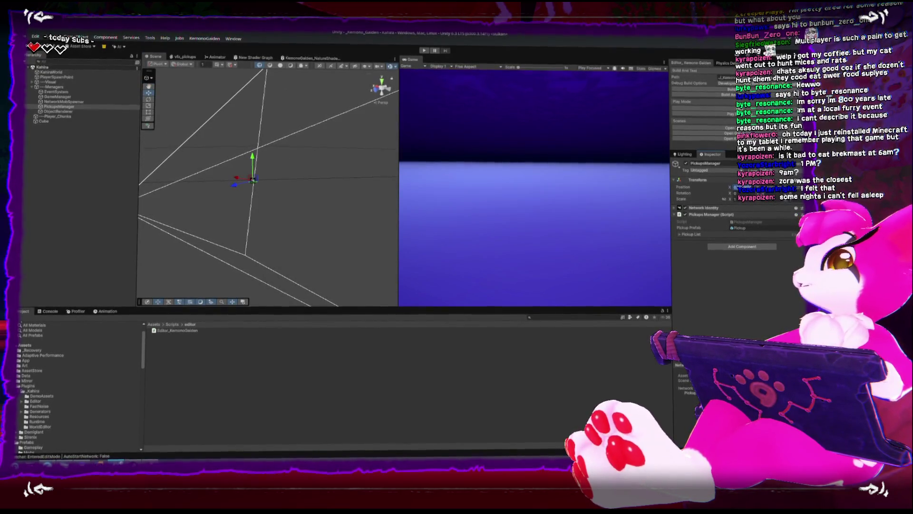
{"action": "key", "text": "q"}
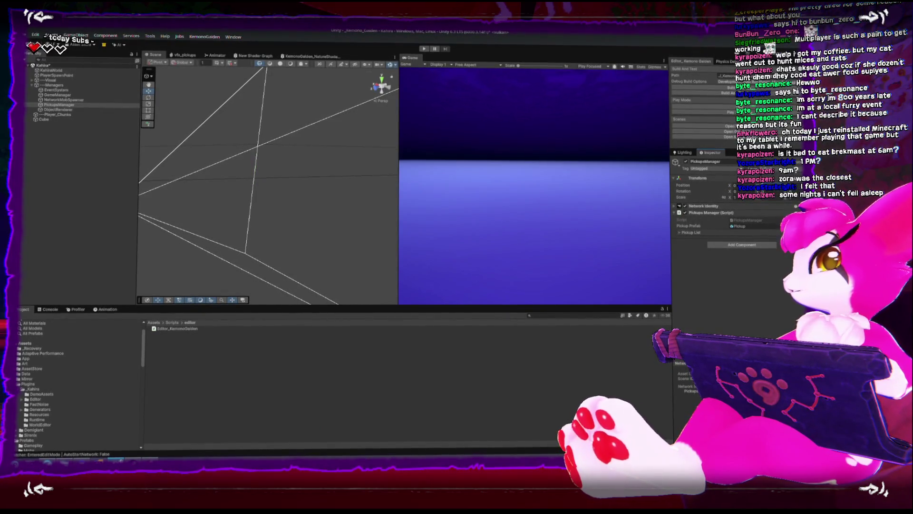
{"action": "mouse_move", "coordinate": [330, 193]}
{"action": "left_mouse_down"}
{"action": "mouse_move", "coordinate": [230, 194]}
{"action": "mouse_move", "coordinate": [271, 202]}
{"action": "left_mouse_up"}
{"action": "key", "text": "w"}
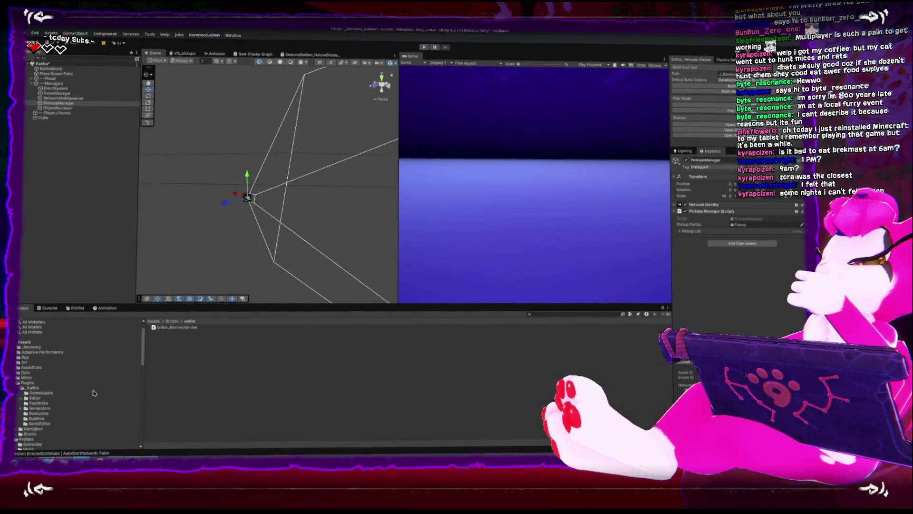
{"action": "key", "text": "alt+Tab"}
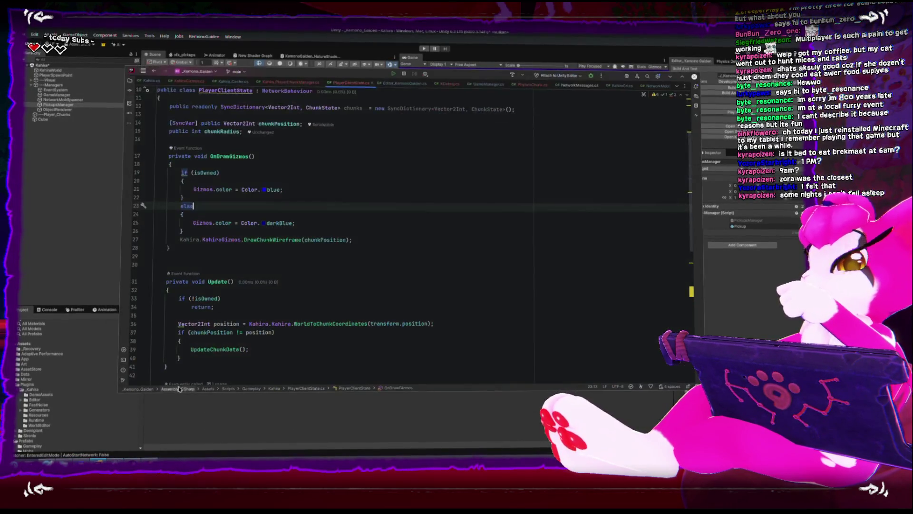
Remove the blank line above [SyncVar] and add one below the chunkPosition field
{"action": "scroll", "coordinate": [357, 171], "scroll_direction": "up", "scroll_amount": 1}
{"action": "left_click", "coordinate": [305, 158]}
{"action": "key", "text": "Delete"}
{"action": "key", "text": "End"}
{"action": "key", "text": "Return"}
{"action": "key", "text": "Down"}
{"action": "key", "text": "Down"}
{"action": "key", "text": "Down"}
{"action": "key", "text": "Down"}
{"action": "key", "text": "Down"}
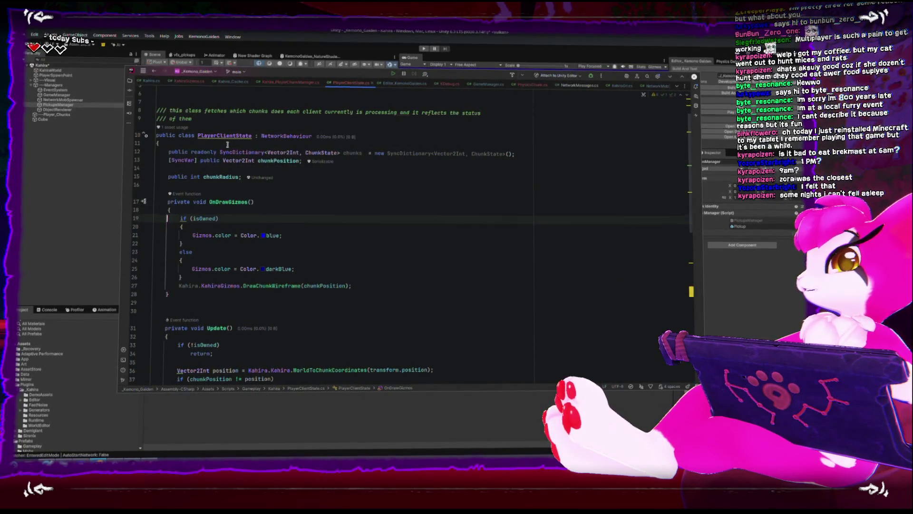
Replace Color.blue on line 21 with Color.cornflowerBlue for owned chunks
{"action": "left_click", "coordinate": [253, 200]}
{"action": "left_click", "coordinate": [257, 267]}
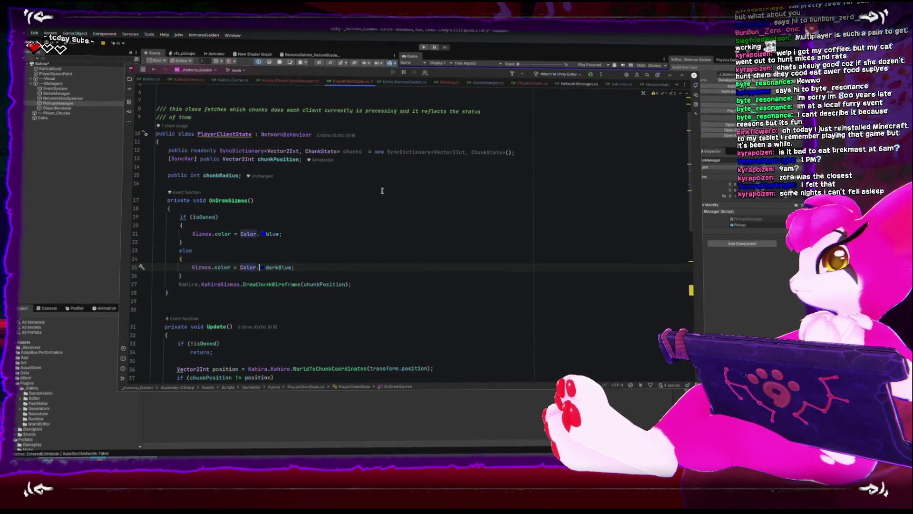
{"action": "key", "text": "BackSpace"}
{"action": "type", "text": "."}
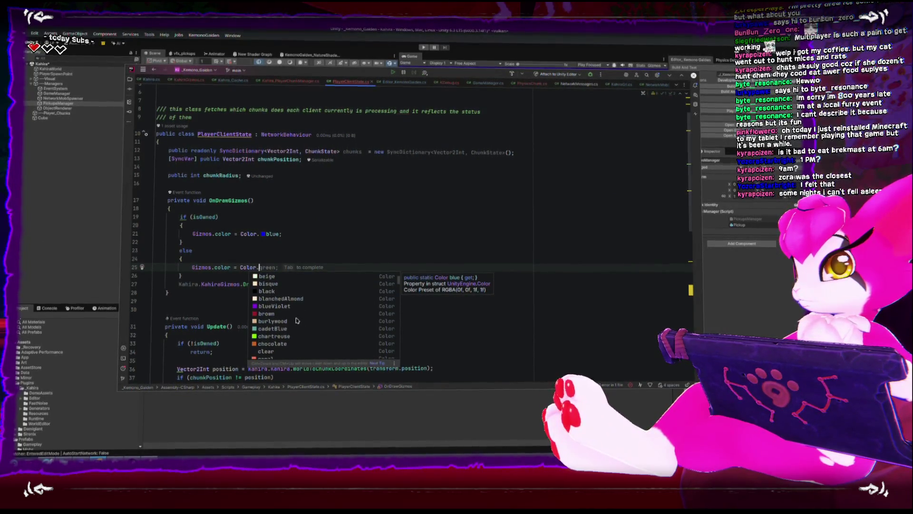
{"action": "scroll", "coordinate": [288, 310], "scroll_direction": "down", "scroll_amount": 3}
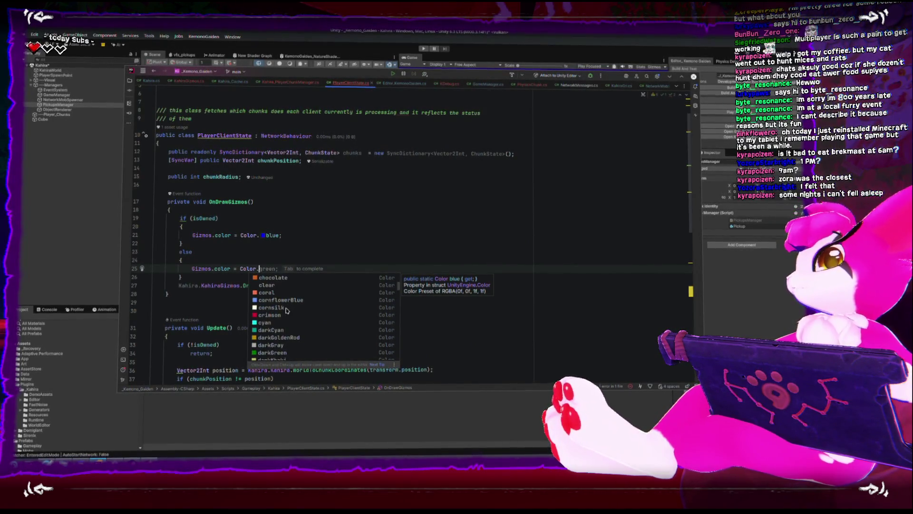
{"action": "key", "text": "Escape"}
{"action": "type", "text": "darkBlue;"}
{"action": "double_click", "coordinate": [275, 234]}
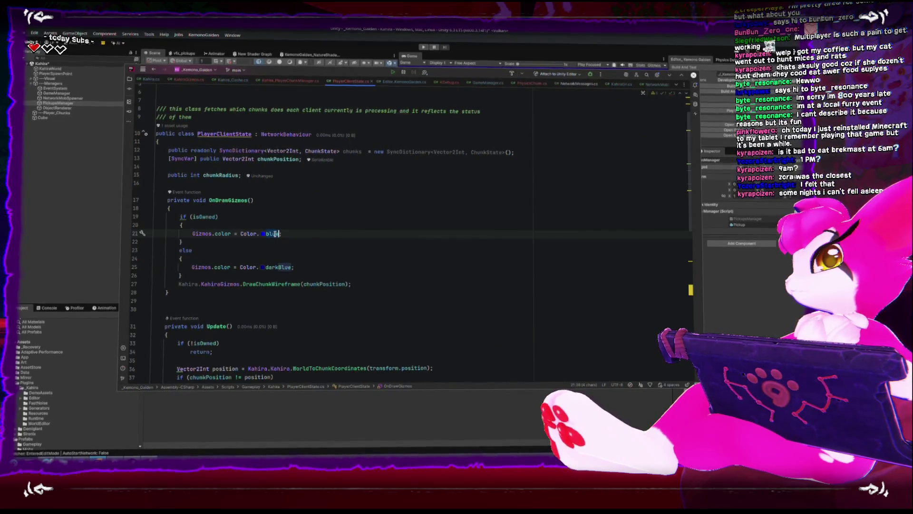
{"action": "key", "text": "BackSpace"}
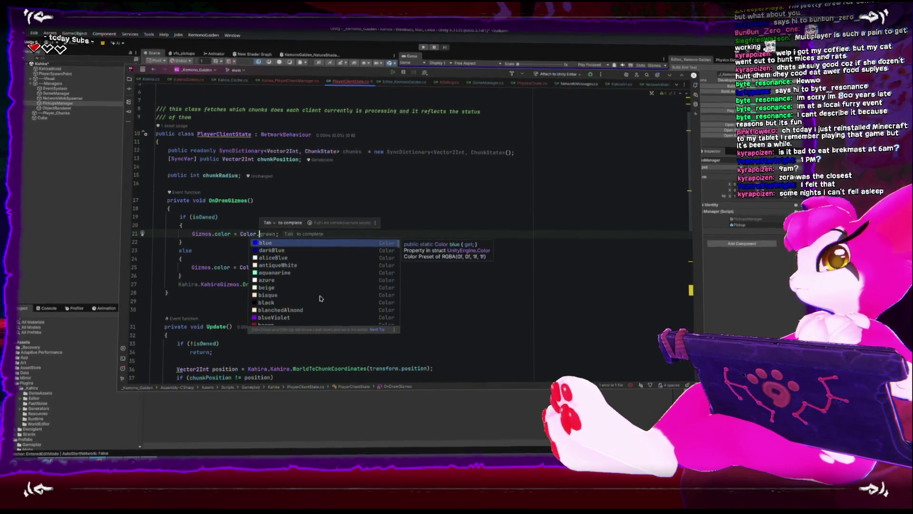
{"action": "scroll", "coordinate": [291, 306], "scroll_direction": "down", "scroll_amount": 4}
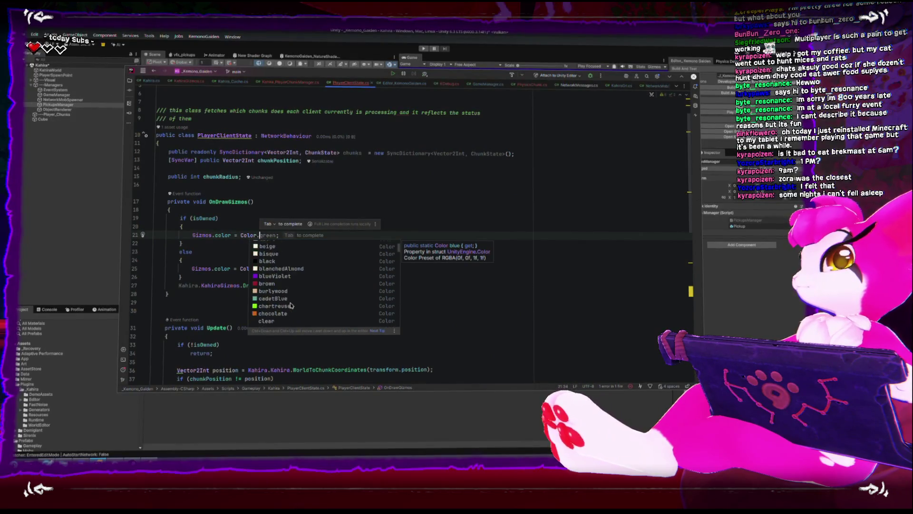
{"action": "left_click", "coordinate": [292, 295]}
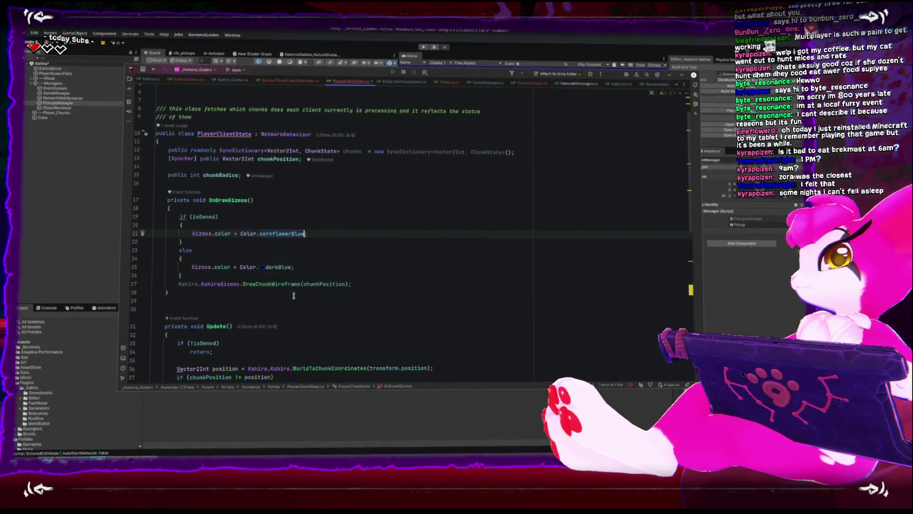
{"action": "type", "text": ";"}
{"action": "left_click", "coordinate": [404, 284]}
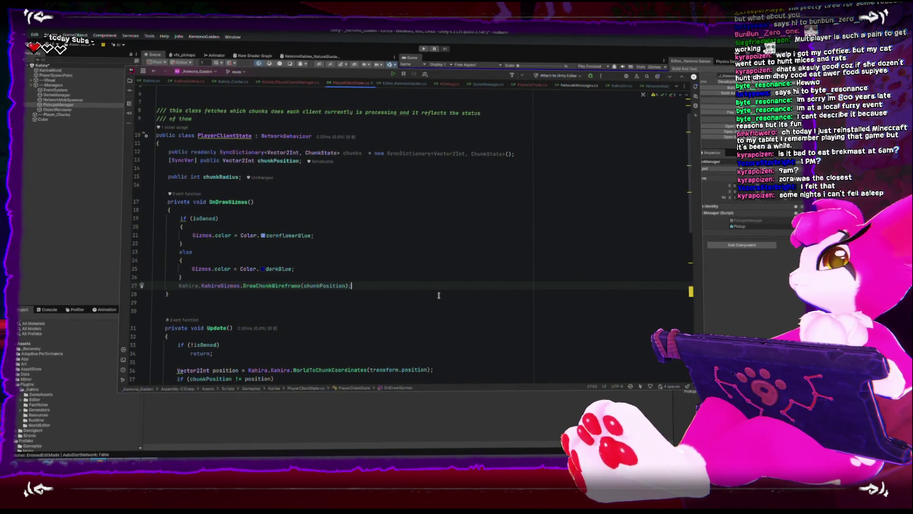
{"action": "scroll", "coordinate": [439, 295], "scroll_direction": "down", "scroll_amount": 3}
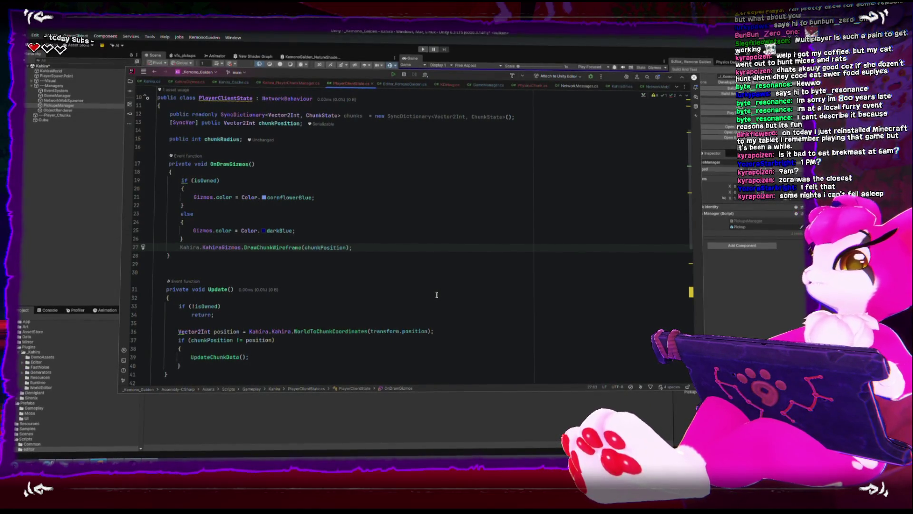
{"action": "scroll", "coordinate": [436, 293], "scroll_direction": "down", "scroll_amount": 4}
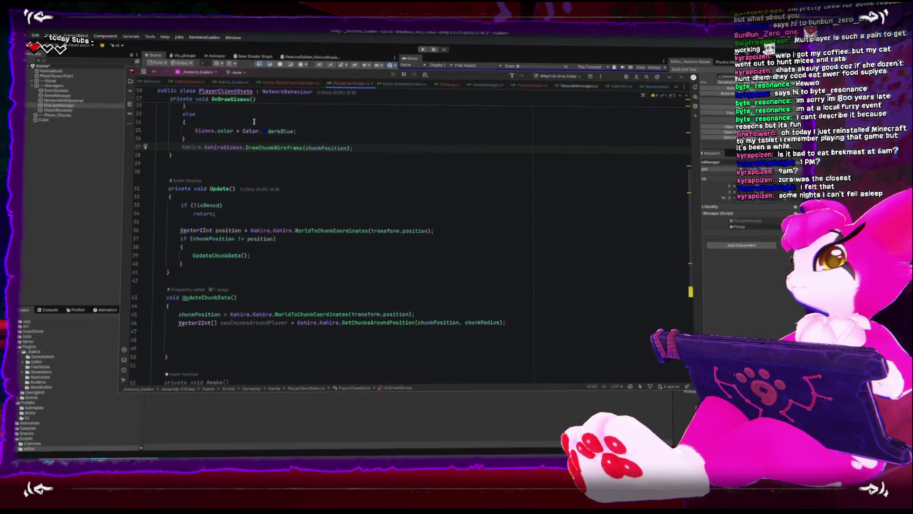
{"action": "scroll", "coordinate": [247, 292], "scroll_direction": "down", "scroll_amount": 4}
{"action": "scroll", "coordinate": [247, 292], "scroll_direction": "down", "scroll_amount": 4}
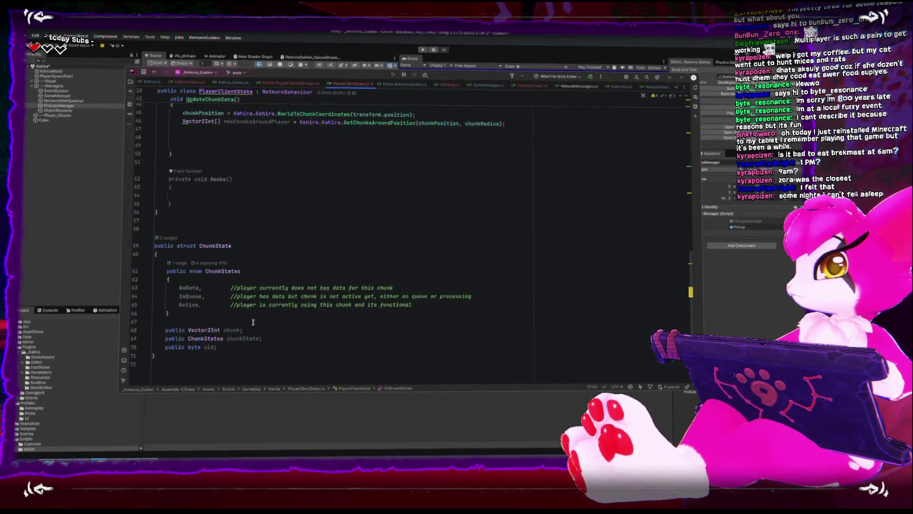
{"action": "scroll", "coordinate": [199, 281], "scroll_direction": "up", "scroll_amount": 1}
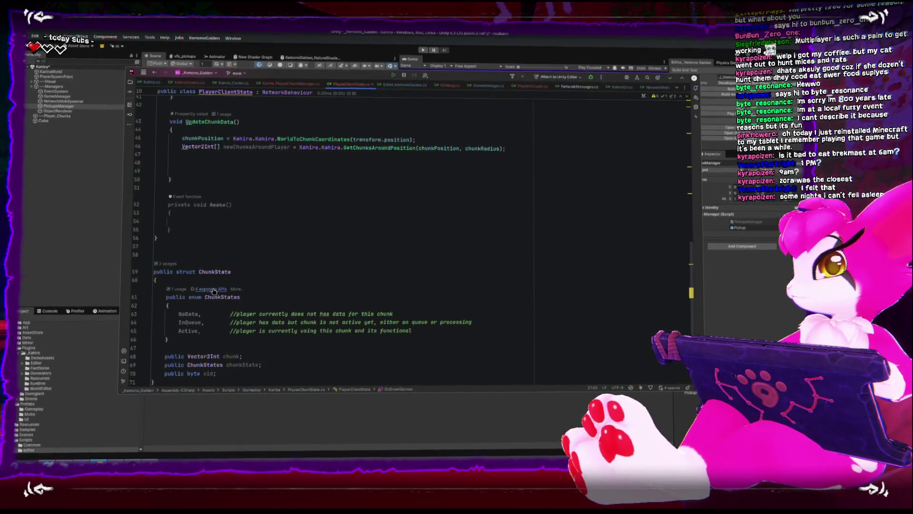
{"action": "scroll", "coordinate": [217, 281], "scroll_direction": "up", "scroll_amount": 4}
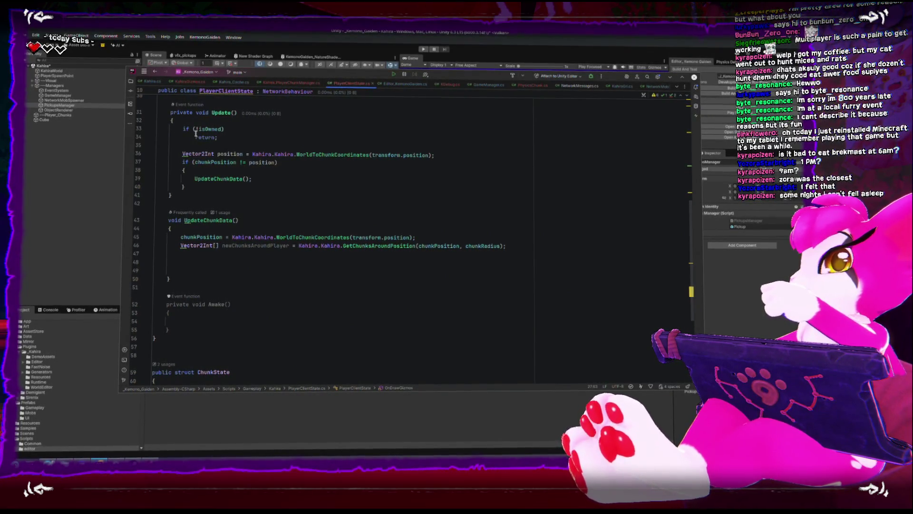
{"action": "scroll", "coordinate": [214, 256], "scroll_direction": "up", "scroll_amount": 3}
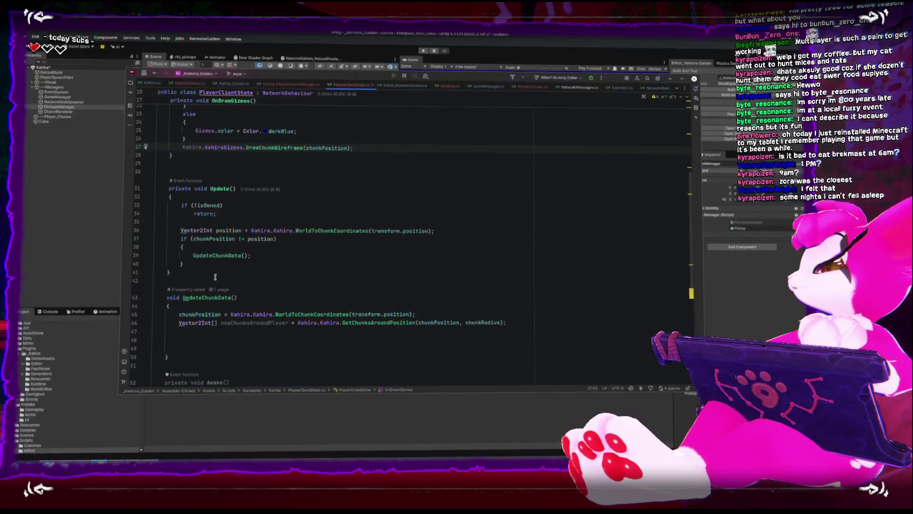
{"action": "scroll", "coordinate": [239, 294], "scroll_direction": "up", "scroll_amount": 5}
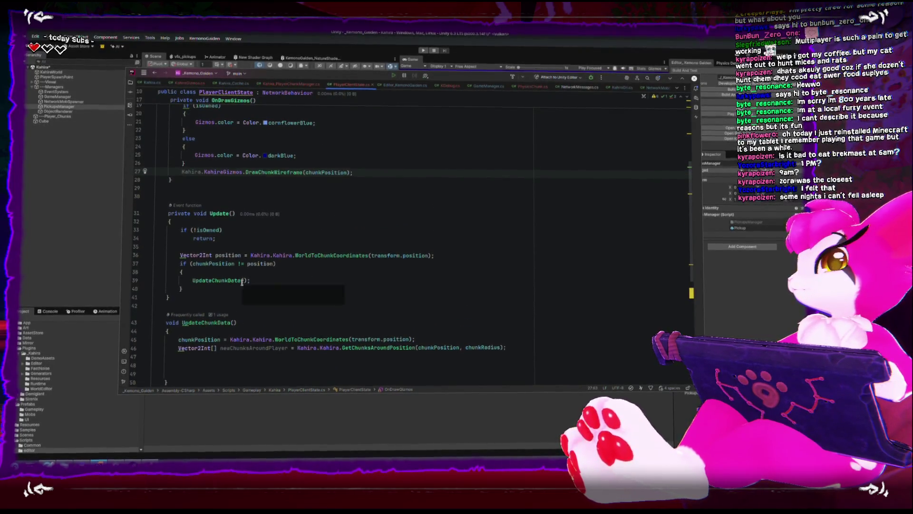
{"action": "left_click", "coordinate": [183, 204]}
{"action": "scroll", "coordinate": [257, 200], "scroll_direction": "down", "scroll_amount": 3}
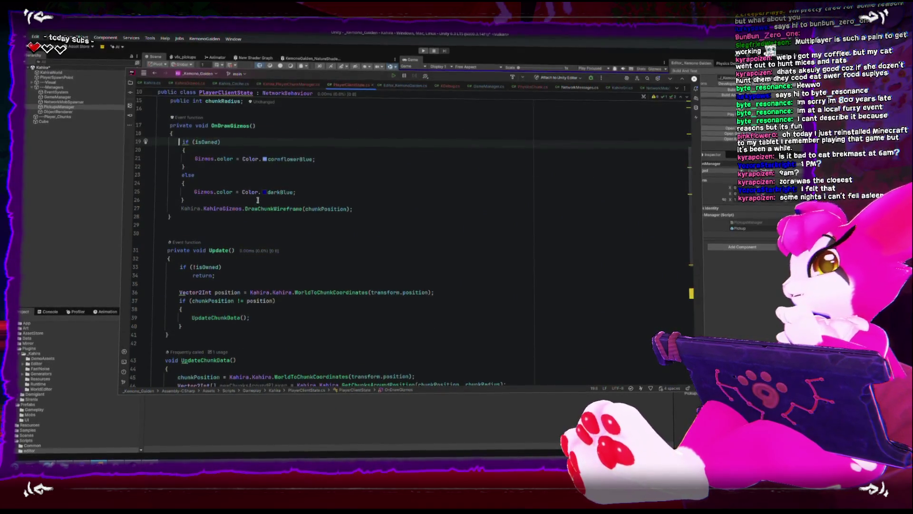
{"action": "scroll", "coordinate": [260, 244], "scroll_direction": "down", "scroll_amount": 7}
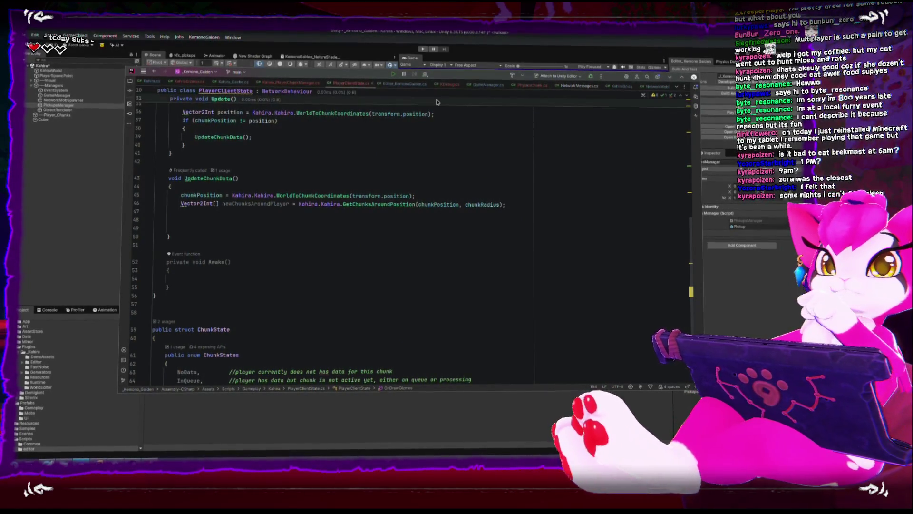
{"action": "scroll", "coordinate": [301, 264], "scroll_direction": "up", "scroll_amount": 6}
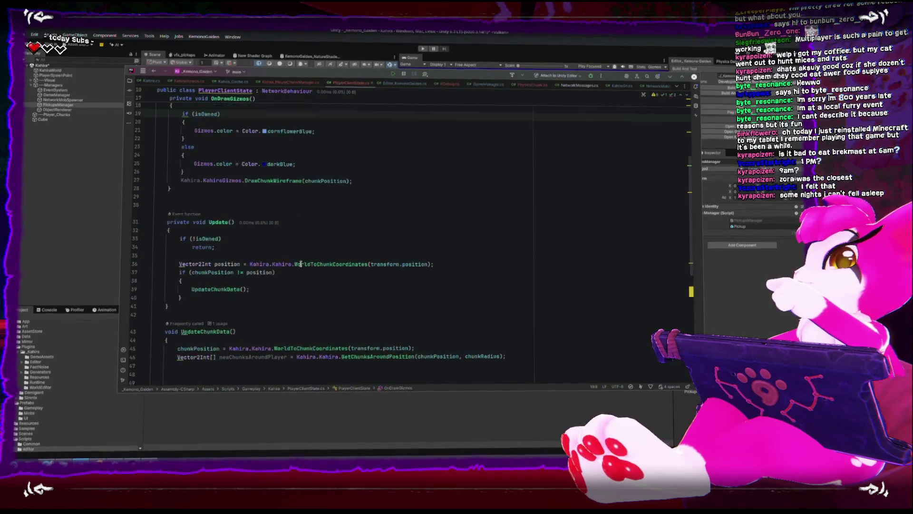
{"action": "scroll", "coordinate": [301, 264], "scroll_direction": "up", "scroll_amount": 4}
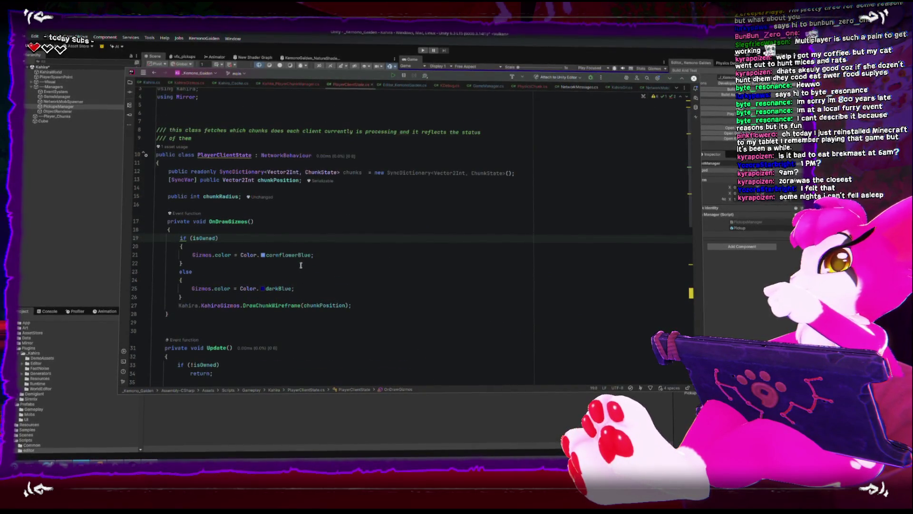
{"action": "scroll", "coordinate": [300, 265], "scroll_direction": "down", "scroll_amount": 2}
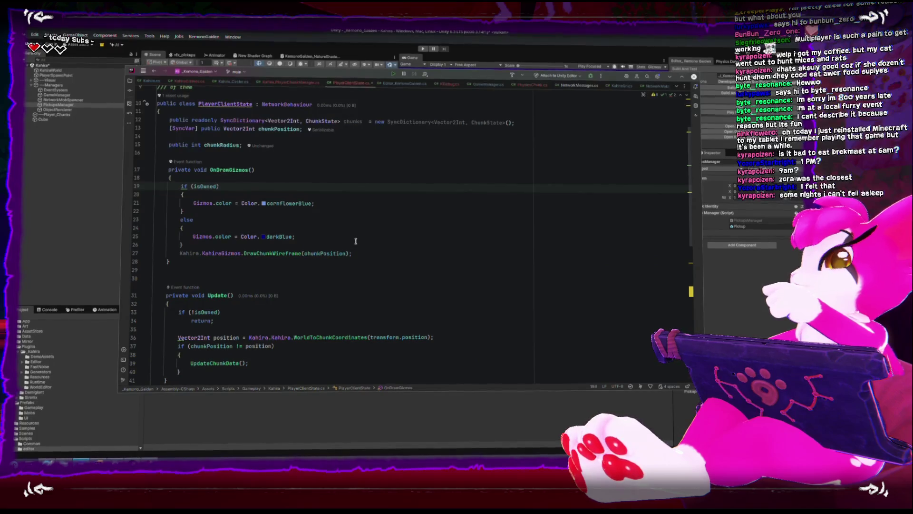
{"action": "left_click", "coordinate": [401, 252]}
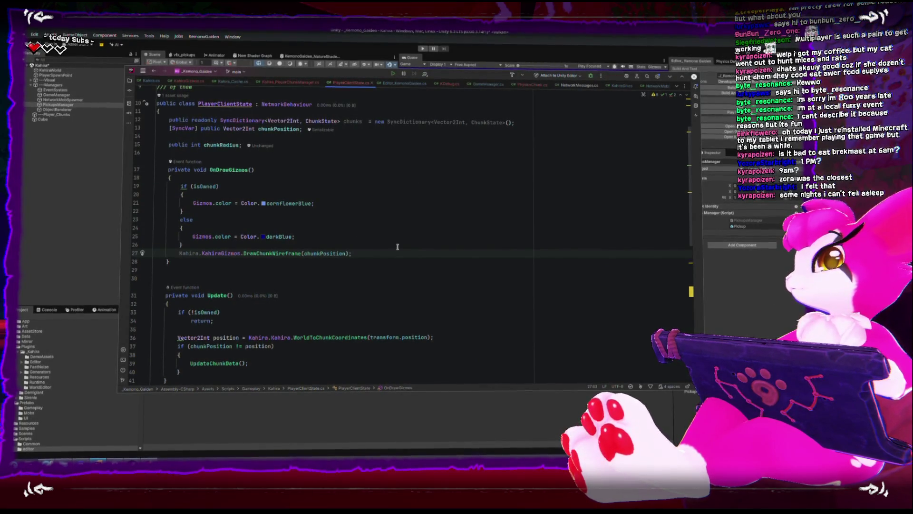
Add a foreach over chunks.Values calling KahiraGizmos.DrawChunkWireframe(chunk.chunk) for each ChunkState
{"action": "key", "text": "Return"}
{"action": "key", "text": "Return"}
{"action": "type", "text": "for"}
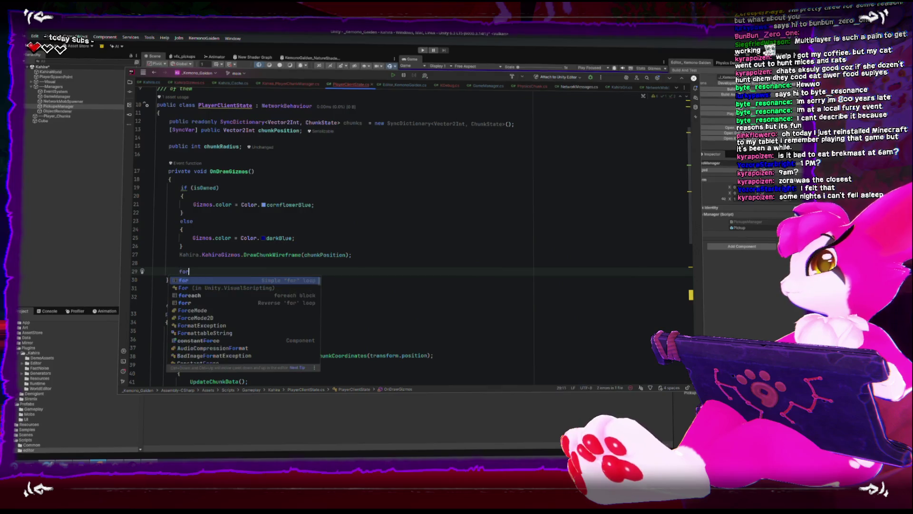
{"action": "type", "text": "each(ChunkState"}
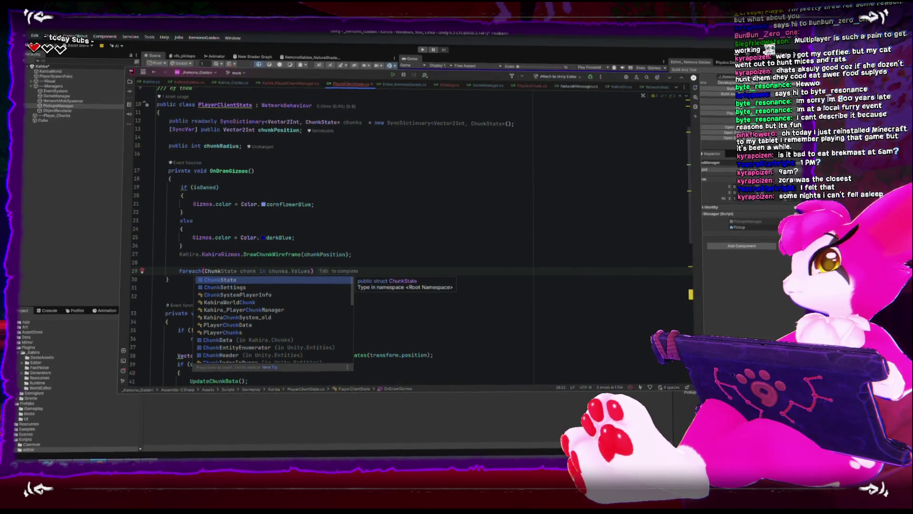
{"action": "key", "text": "Tab"}
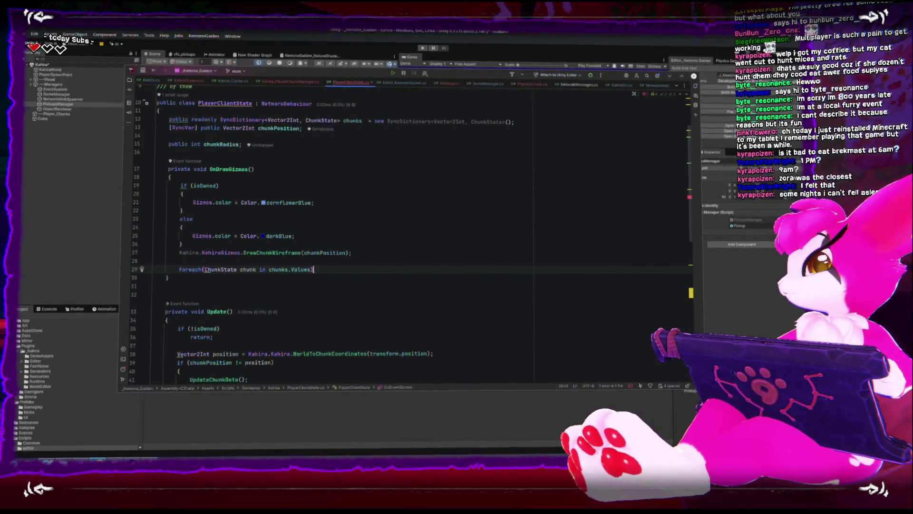
{"action": "type", "text": "{"}
{"action": "key", "text": "Return"}
{"action": "type", "text": "Gizmos."}
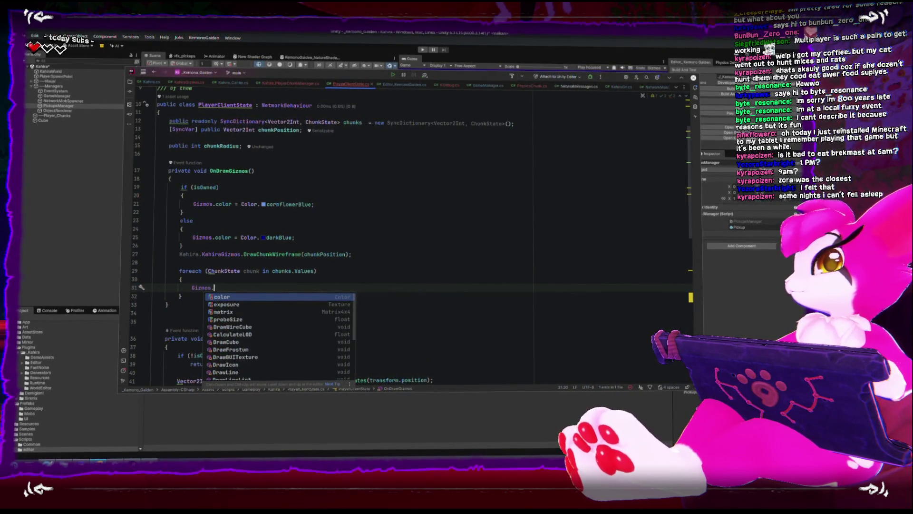
{"action": "key", "text": "shift+Home"}
{"action": "type", "text": "Kahirag"}
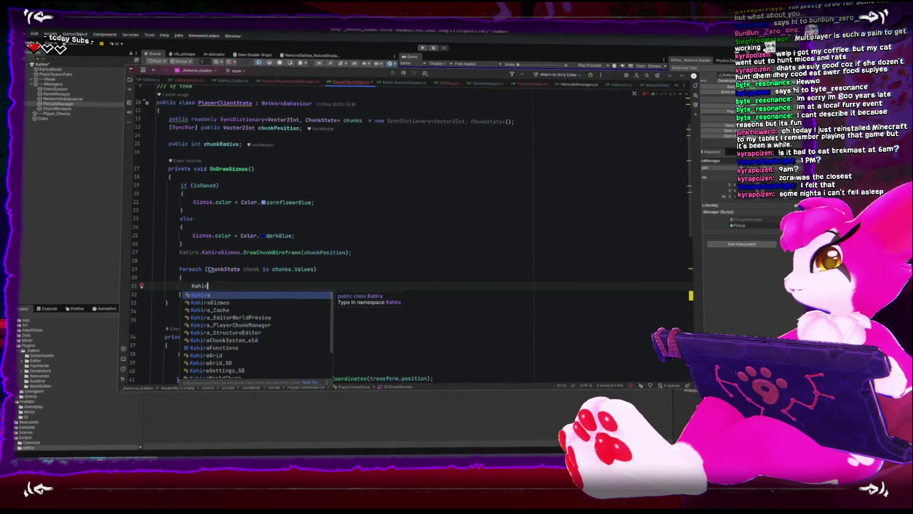
{"action": "key", "text": "Tab"}
{"action": "type", "text": ".Dr"}
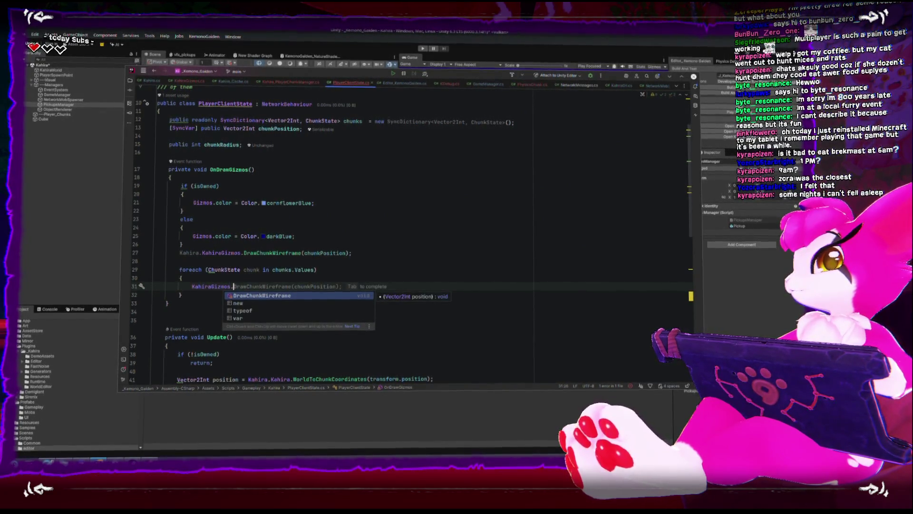
{"action": "key", "text": "Return"}
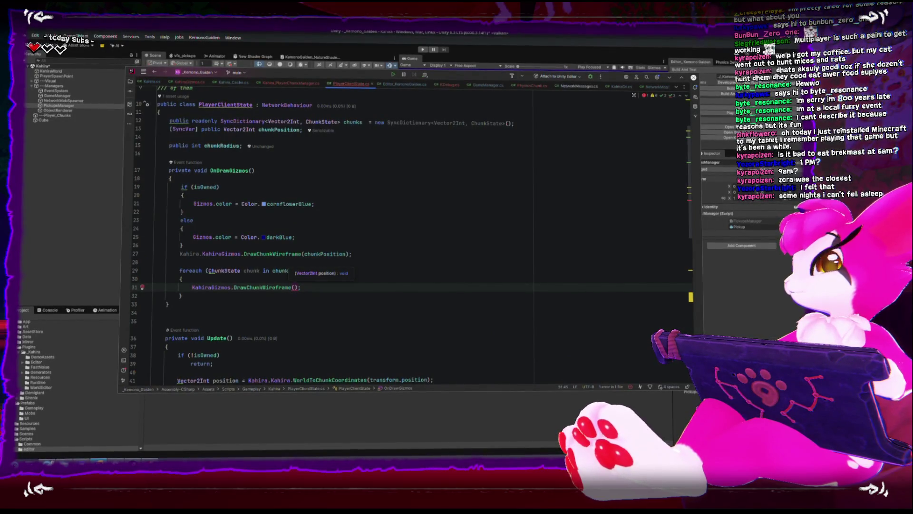
{"action": "type", "text": "chunk"}
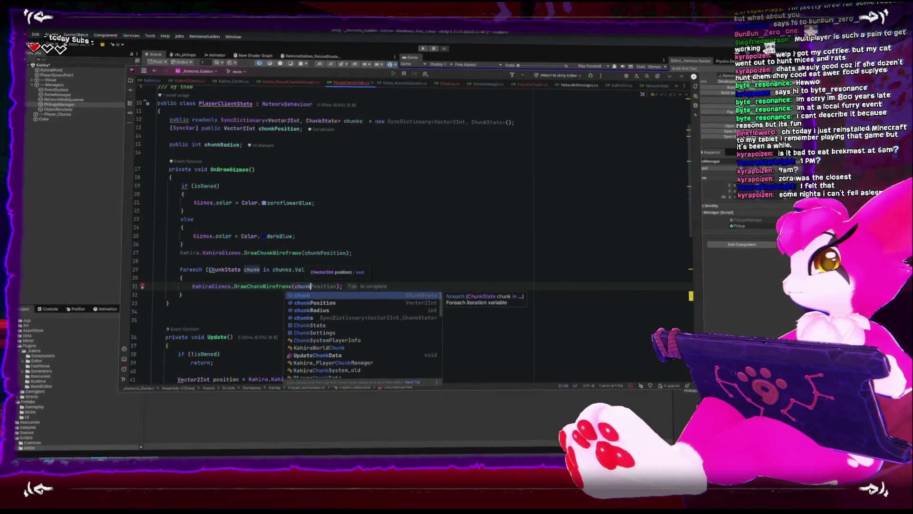
{"action": "type", "text": "."}
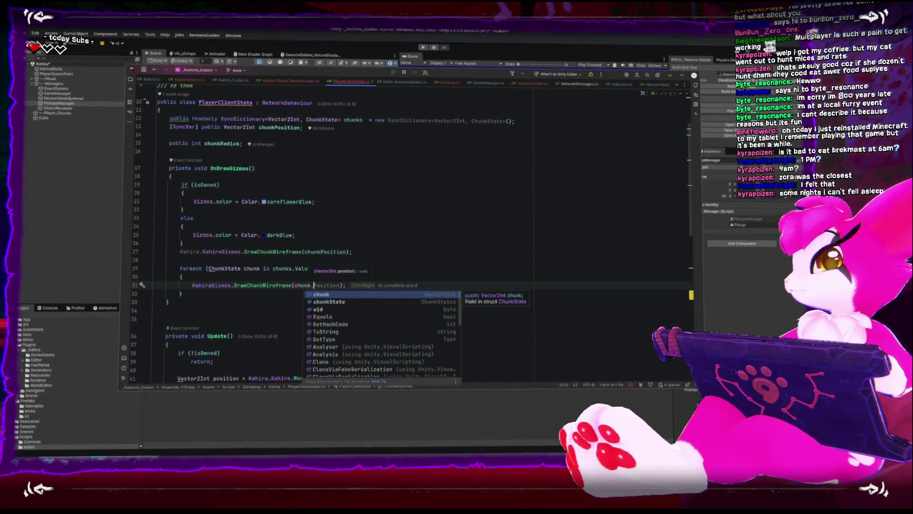
{"action": "key", "text": "Return"}
Add switch (chunk.chunkState) with a case NoData: break; above the wireframe call
{"action": "key", "text": "ctrl+alt+Return"}
{"action": "key", "text": "ctrl+alt+Return"}
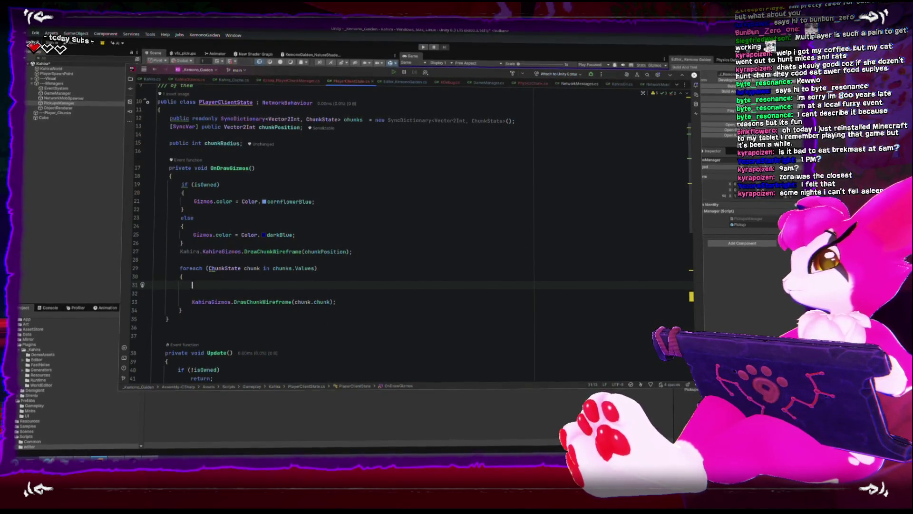
{"action": "type", "text": "switch(chunk"}
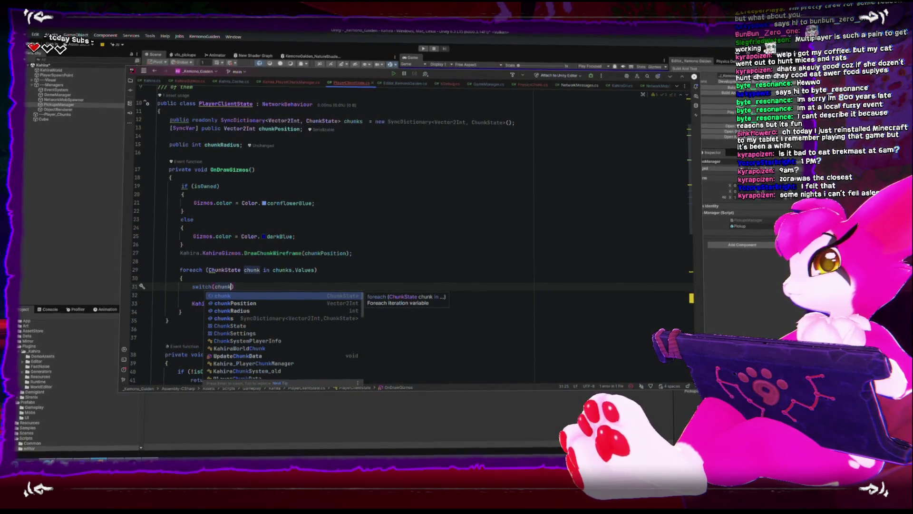
{"action": "type", "text": "."}
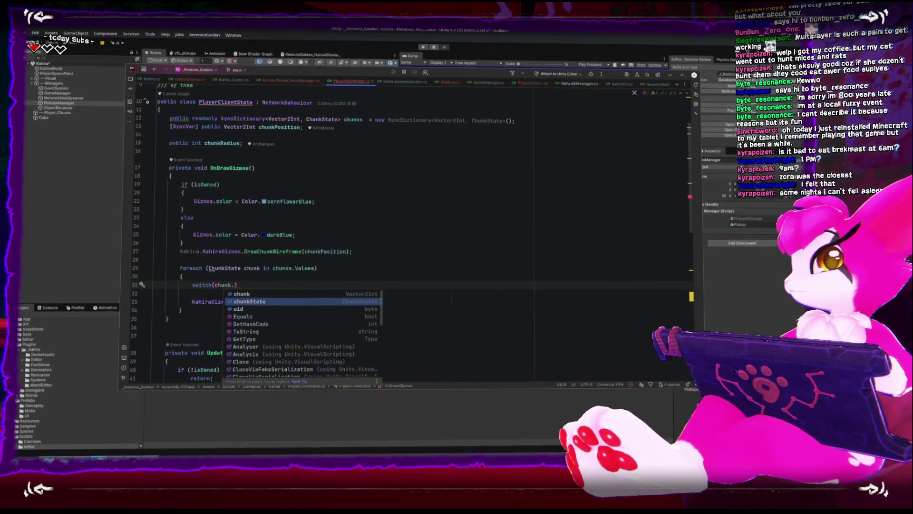
{"action": "key", "text": "Return"}
{"action": "key", "text": "Return"}
{"action": "type", "text": "{"}
{"action": "key", "text": "Return"}
{"action": "type", "text": "case"}
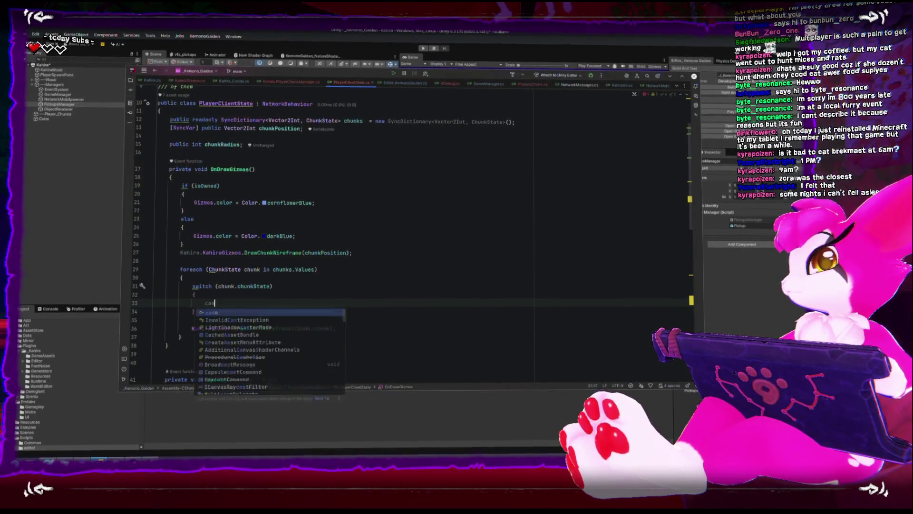
{"action": "key", "text": "Down"}
{"action": "key", "text": "Down"}
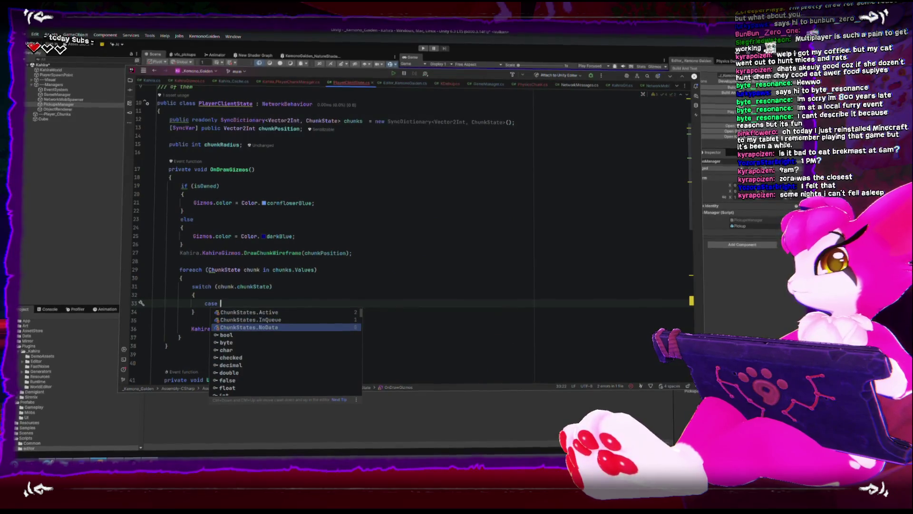
{"action": "key", "text": "Return"}
{"action": "type", "text": ":"}
{"action": "key", "text": "Return"}
{"action": "key", "text": "Return"}
{"action": "key", "text": "Tab"}
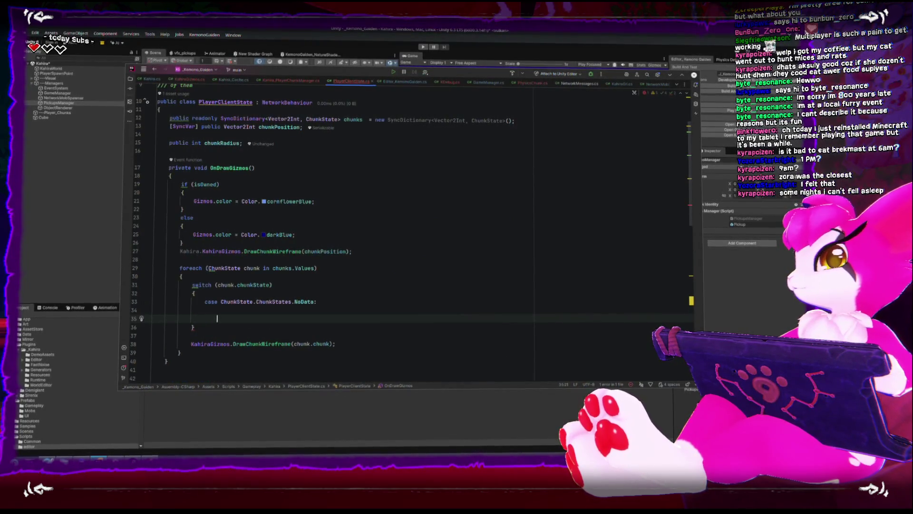
{"action": "type", "text": "break;"}
{"action": "key", "text": "Up"}
{"action": "key", "text": "Up"}
{"action": "key", "text": "Up"}
{"action": "key", "text": "Down"}
{"action": "key", "text": "Down"}
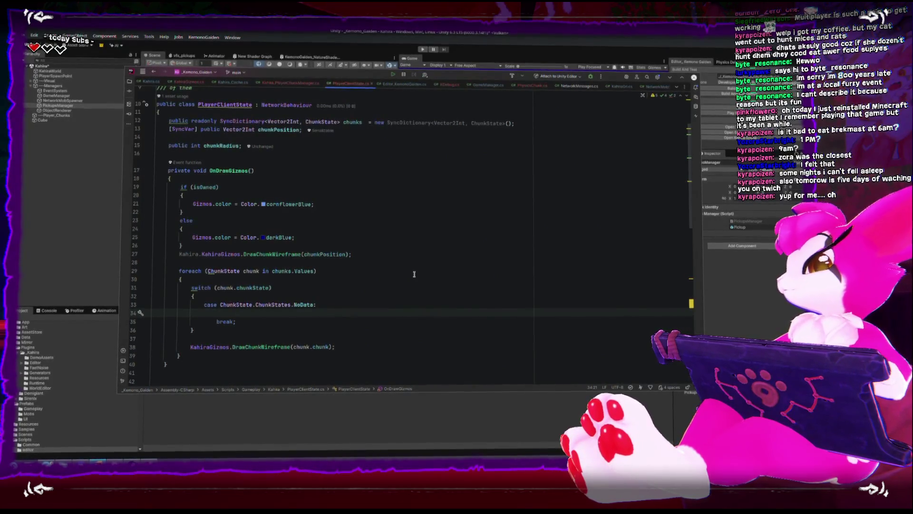
Write Gizmos.color = Color.red in the NoData case and begin a new case label after break
{"action": "type", "text": "Gizmos.color"}
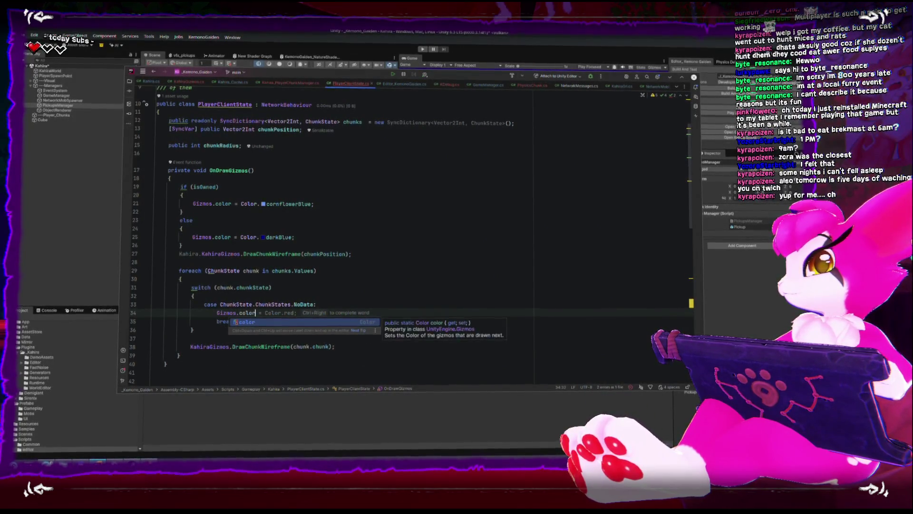
{"action": "type", "text": " = Color.re"}
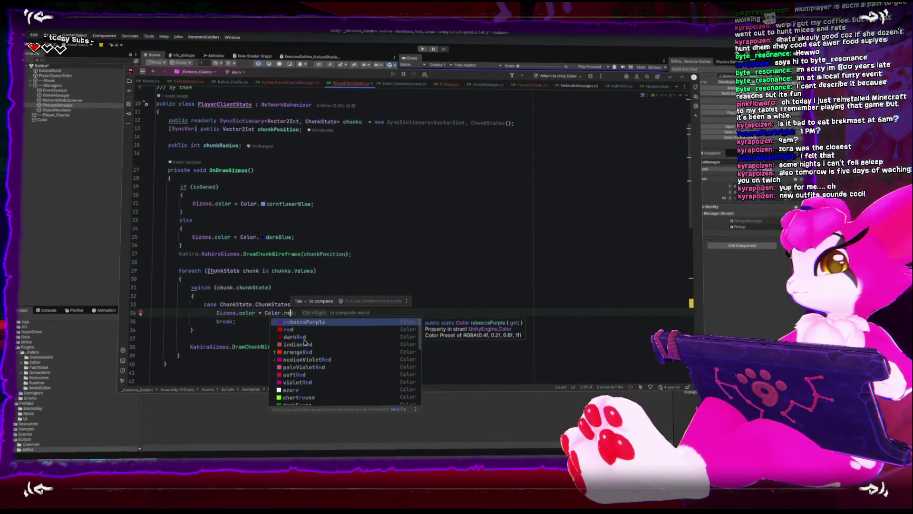
{"action": "key", "text": "Escape"}
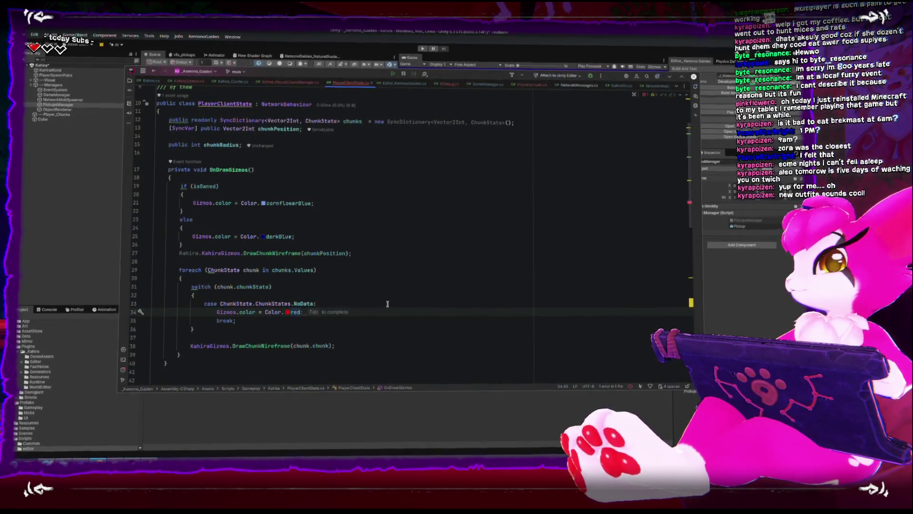
{"action": "key", "text": "Down"}
{"action": "key", "text": "Return"}
{"action": "type", "text": "case"}
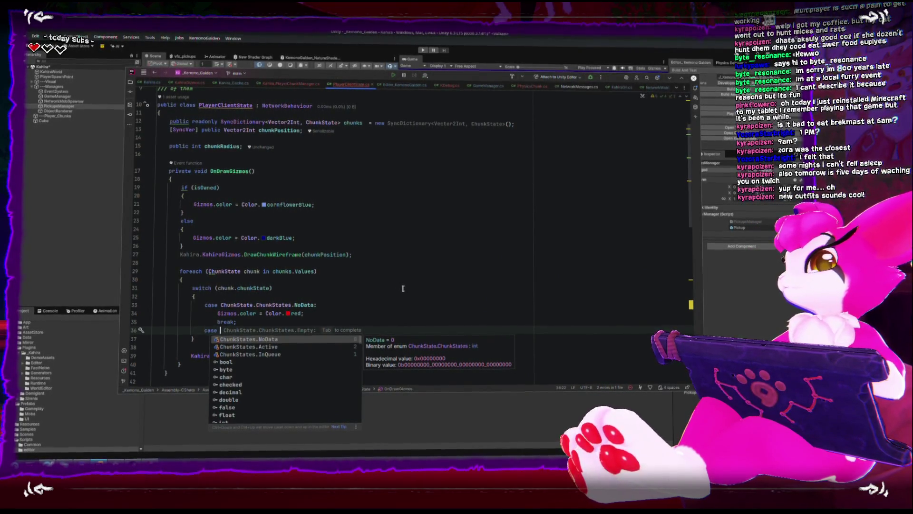
Change the second case label from ChunkStates.Empty to ChunkStates.InQueue
{"action": "key", "text": "Tab"}
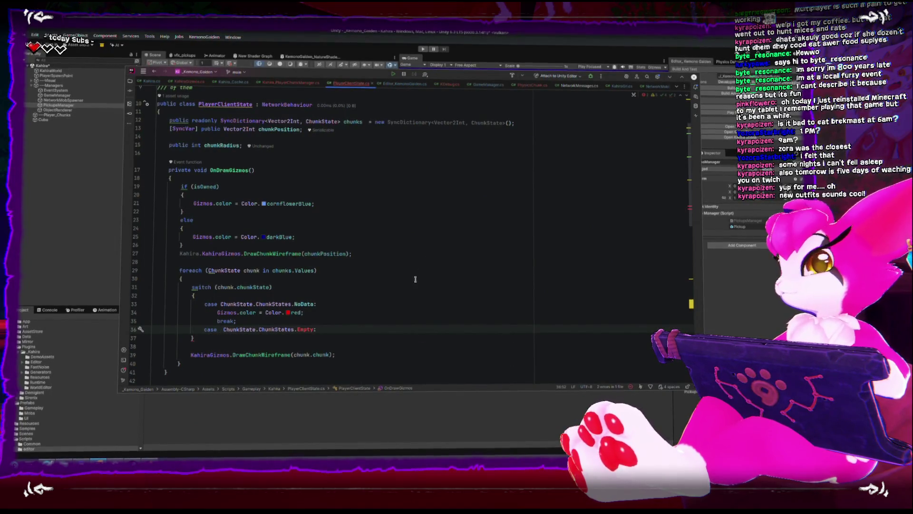
{"action": "key", "text": "ctrl+w"}
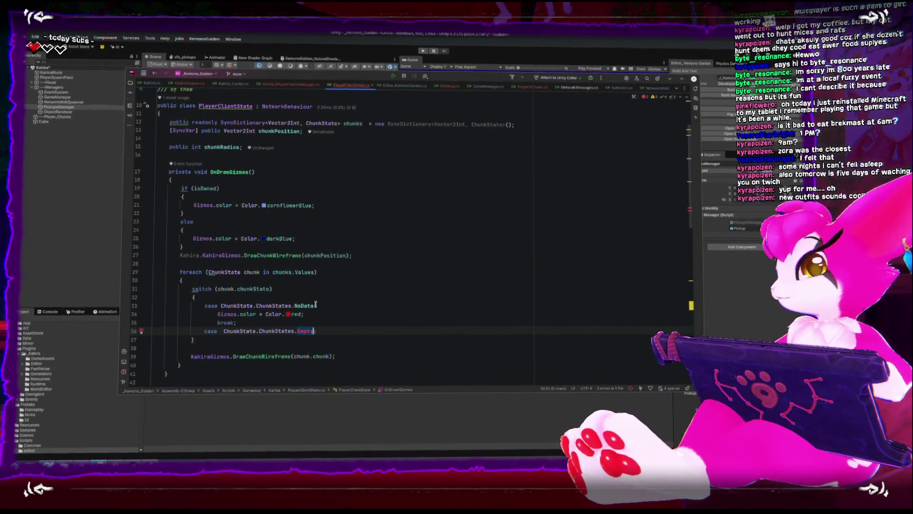
{"action": "key", "text": "BackSpace"}
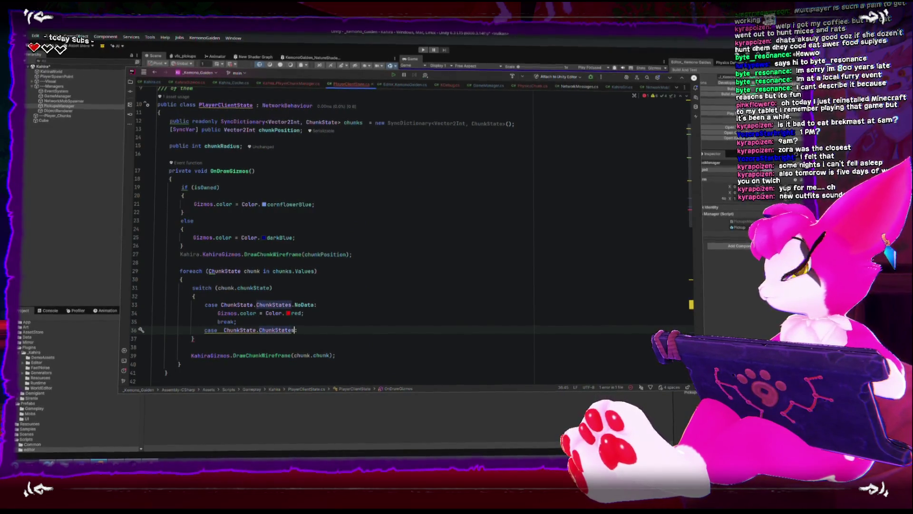
{"action": "key", "text": "ctrl+space"}
{"action": "key", "text": "Down"}
{"action": "key", "text": "Return"}
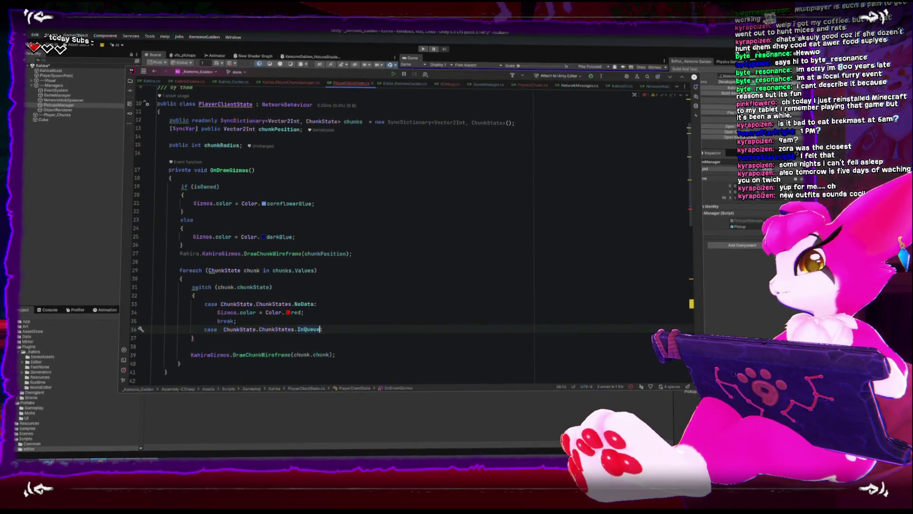
{"action": "key", "text": "Return"}
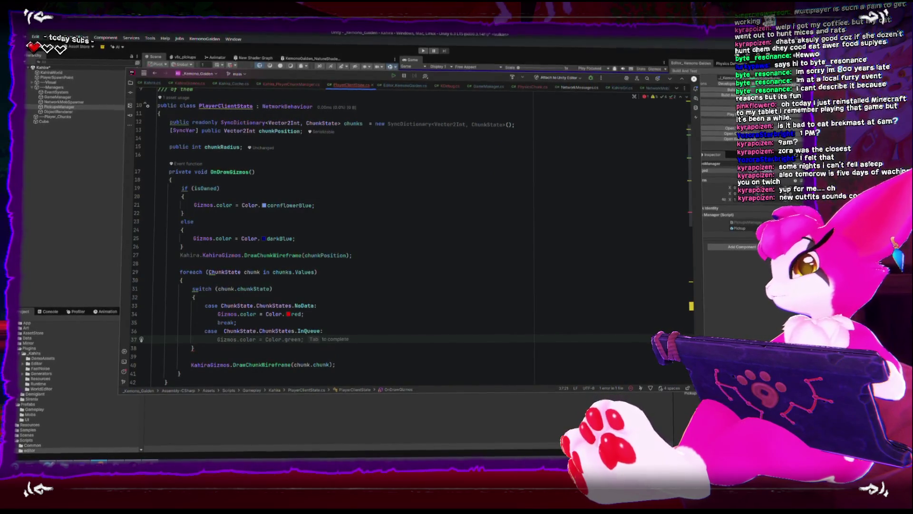
Make the InQueue case set Gizmos.color = Color.orange; followed by break;
{"action": "key", "text": "Tab"}
{"action": "key", "text": "BackSpace"}
{"action": "key", "text": "BackSpace"}
{"action": "key", "text": "BackSpace"}
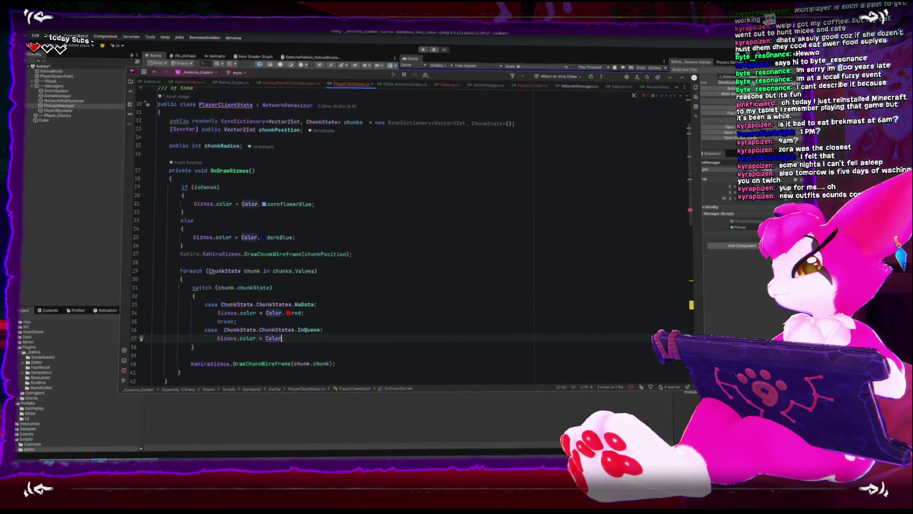
{"action": "type", "text": "o"}
{"action": "key", "text": "BackSpace"}
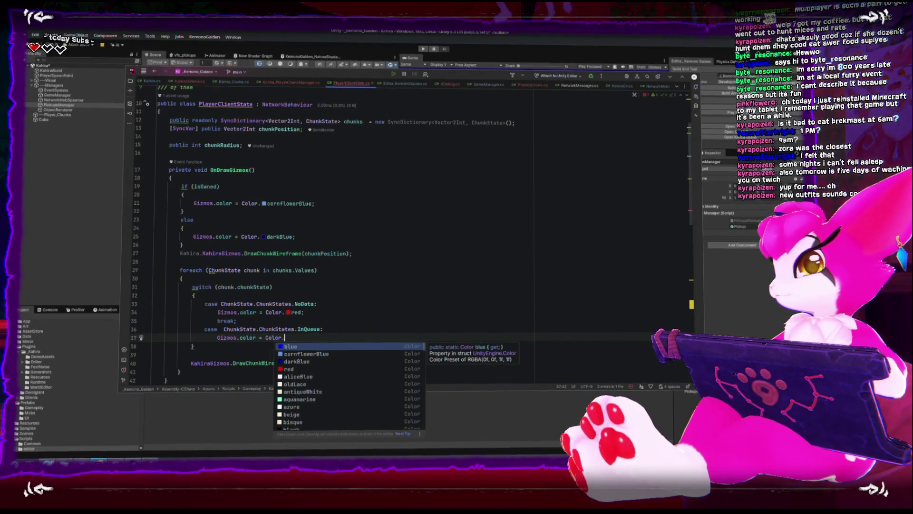
{"action": "type", "text": "ye"}
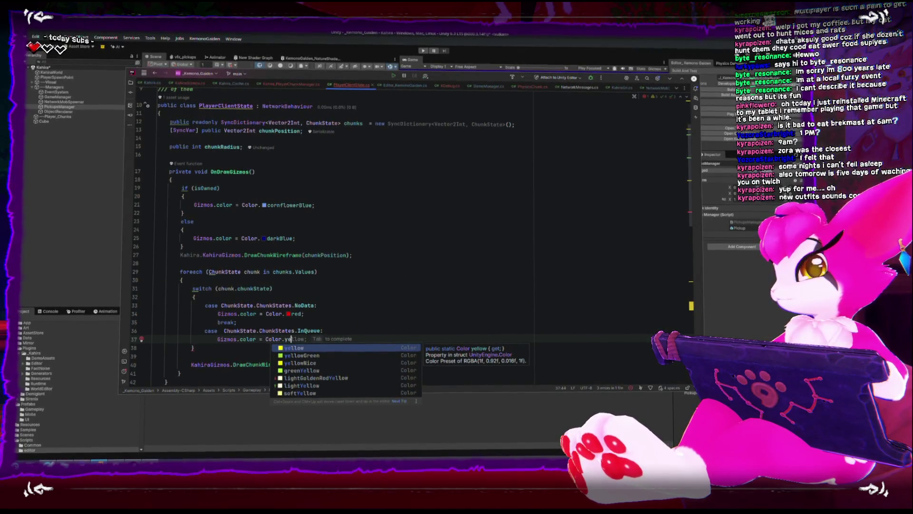
{"action": "key", "text": "BackSpace"}
{"action": "key", "text": "BackSpace"}
{"action": "type", "text": "or"}
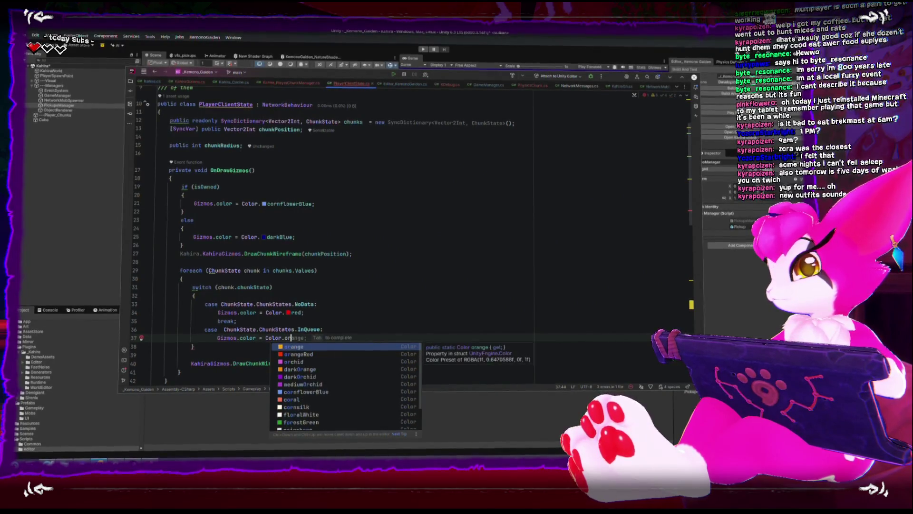
{"action": "key", "text": "Return"}
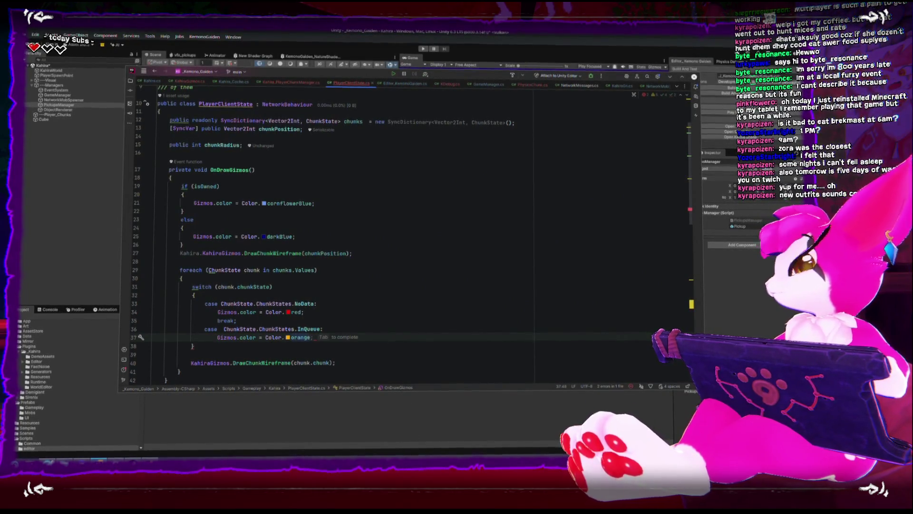
{"action": "type", "text": ";"}
{"action": "key", "text": "Return"}
{"action": "type", "text": "break"}
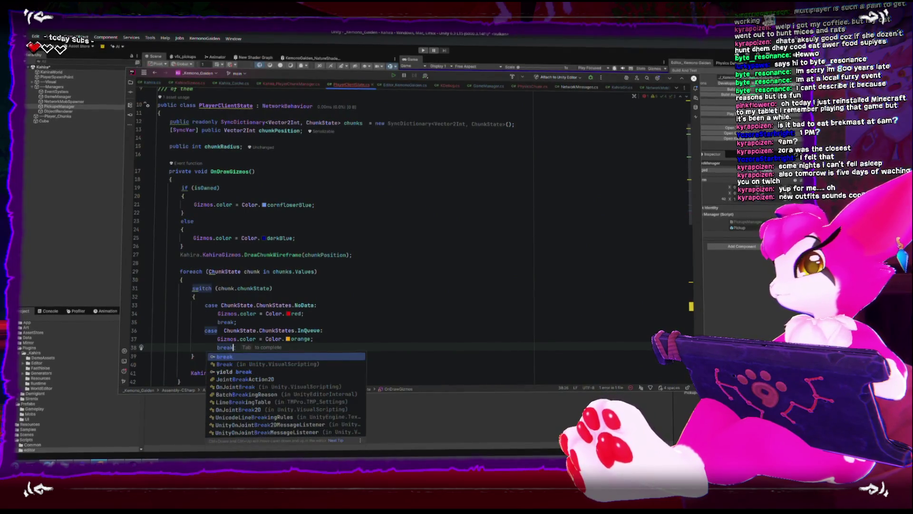
{"action": "key", "text": "Tab"}
{"action": "type", "text": ";"}
Add a ChunkStates.Active case ending in break and begin its Gizmos.color assignment
{"action": "key", "text": "Return"}
{"action": "type", "text": "case "}
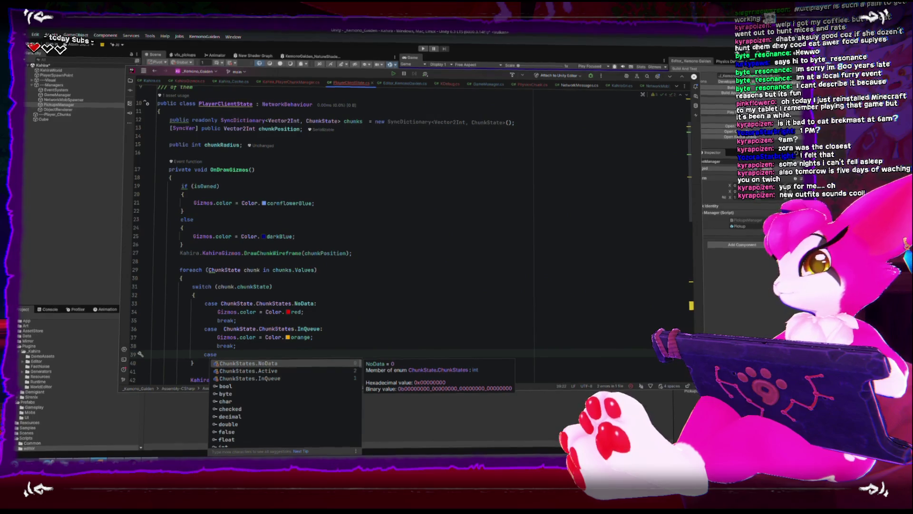
{"action": "type", "text": "a"}
{"action": "key", "text": "Tab"}
{"action": "type", "text": ":"}
{"action": "key", "text": "Return"}
{"action": "key", "text": "Return"}
{"action": "type", "text": "break"}
{"action": "left_click", "coordinate": [216, 362]}
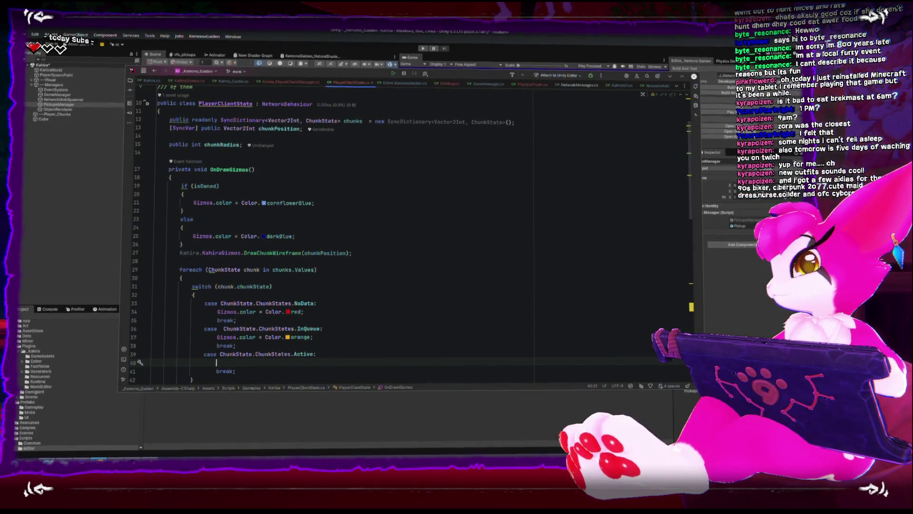
{"action": "type", "text": "Gizmos.color = Color.green;"}
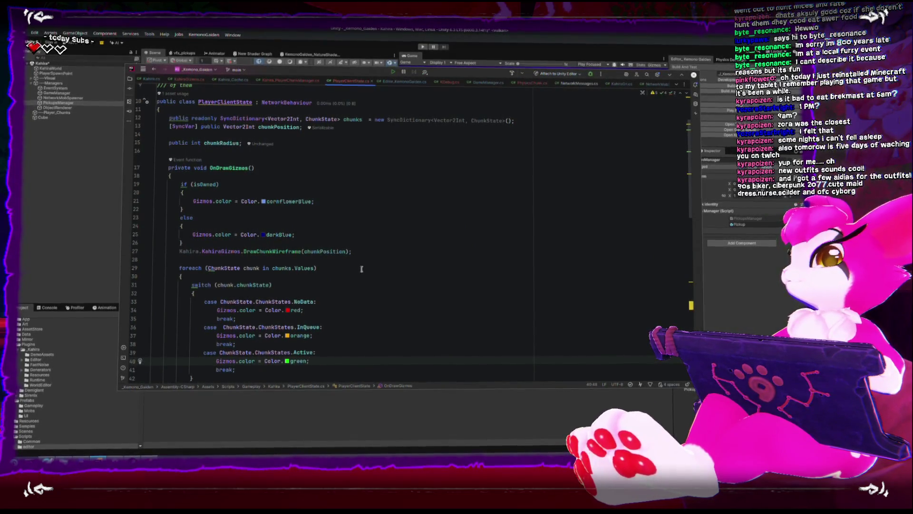
Delete the blank line after the chunk-state switch and fold the foreach chunk loop
{"action": "scroll", "coordinate": [362, 269], "scroll_direction": "down", "scroll_amount": 2}
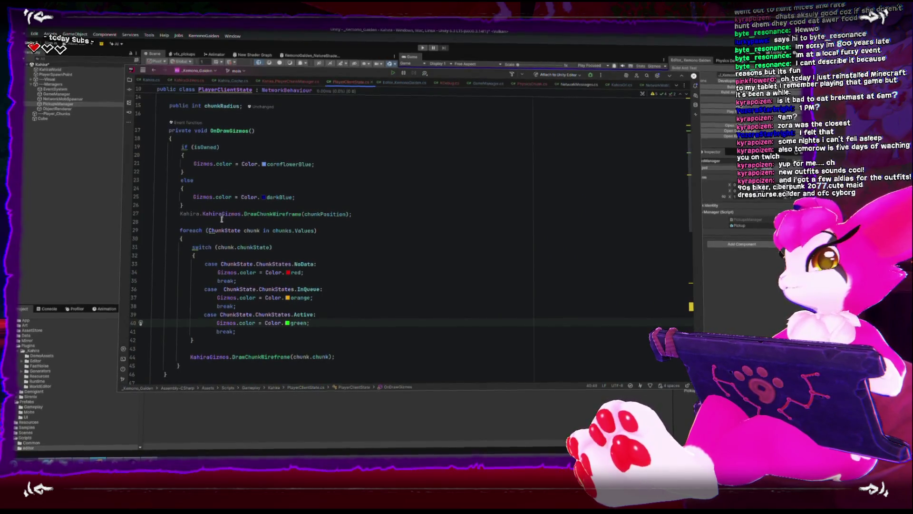
{"action": "left_click", "coordinate": [204, 215]}
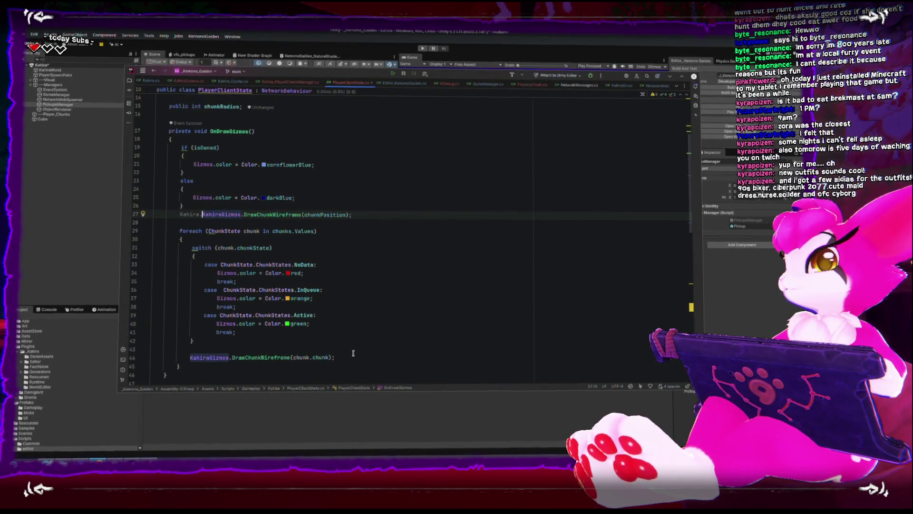
{"action": "left_click", "coordinate": [257, 345]}
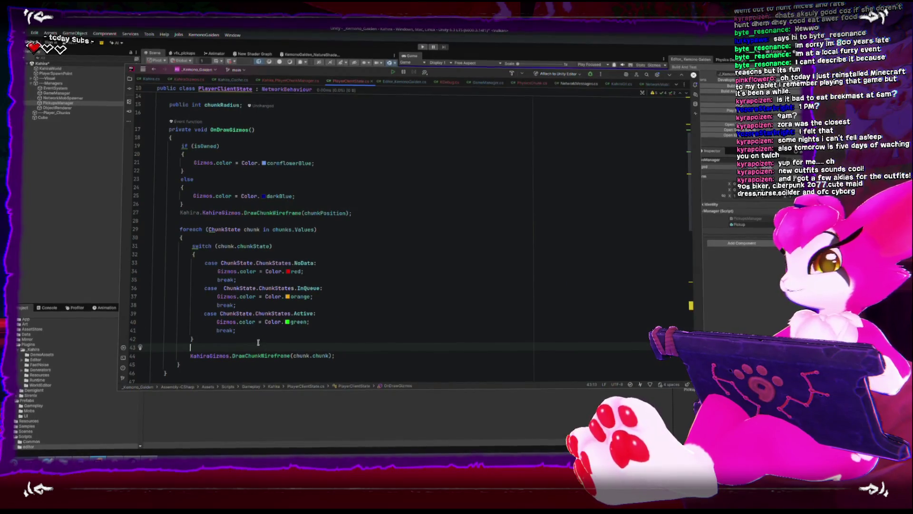
{"action": "key", "text": "BackSpace"}
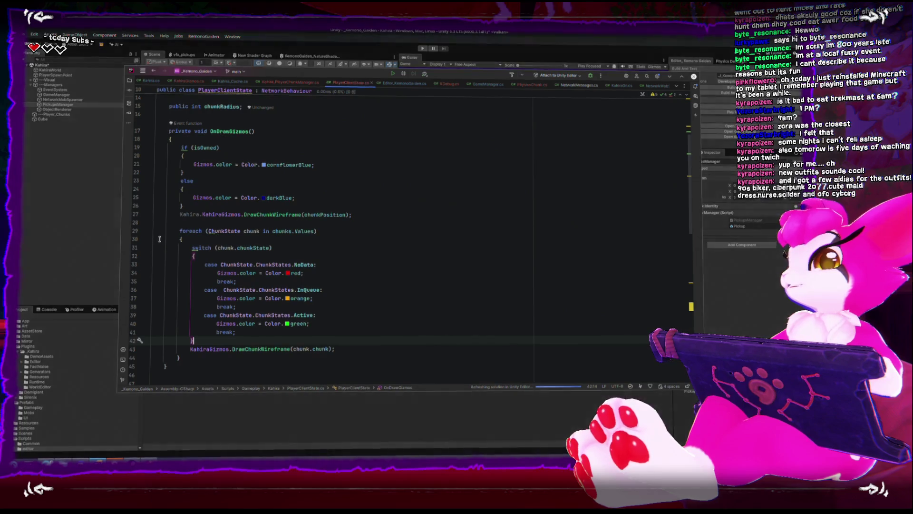
{"action": "left_click", "coordinate": [149, 232]}
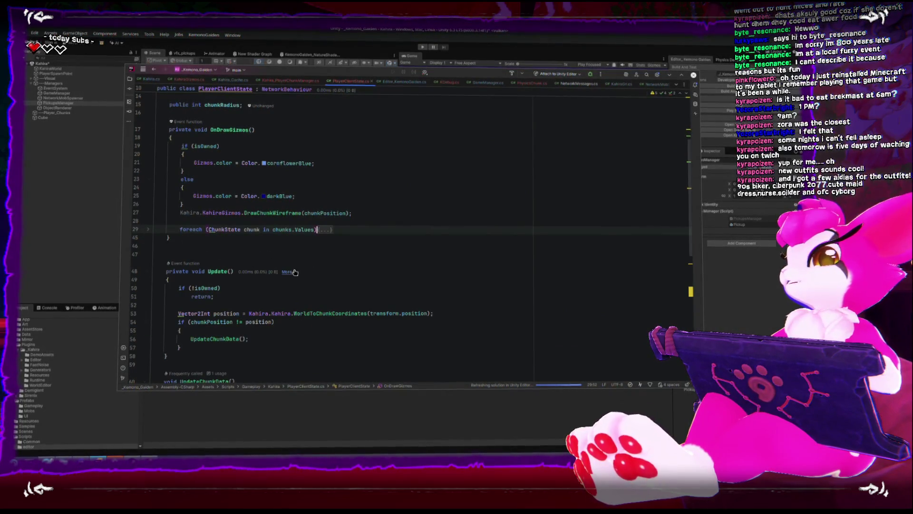
Scroll down to UpdateChunkData and place the cursor on its empty line
{"action": "left_click", "coordinate": [361, 337]}
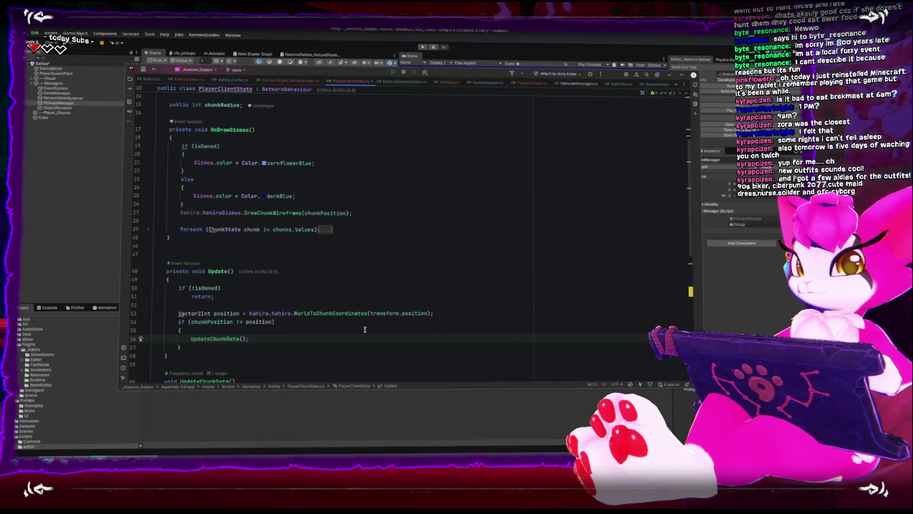
{"action": "scroll", "coordinate": [343, 269], "scroll_direction": "down", "scroll_amount": 2}
{"action": "scroll", "coordinate": [342, 271], "scroll_direction": "up", "scroll_amount": 3}
{"action": "scroll", "coordinate": [342, 271], "scroll_direction": "up", "scroll_amount": 4}
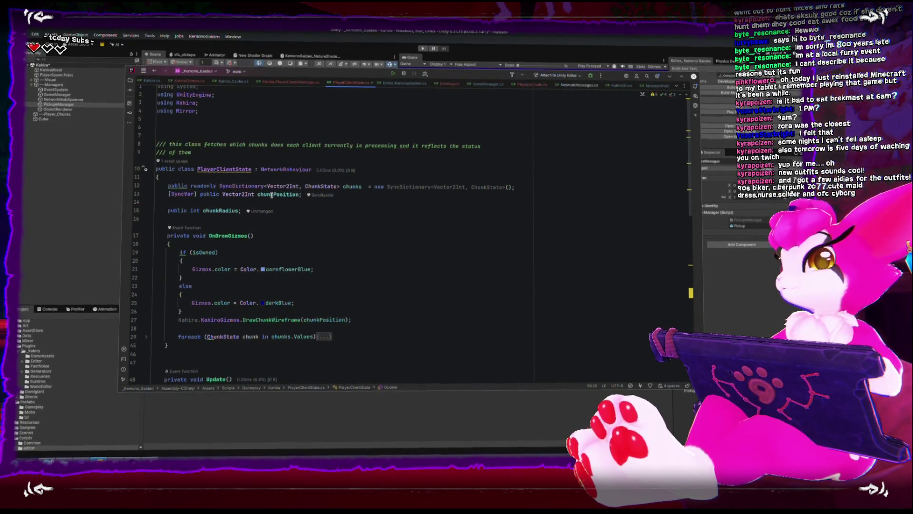
{"action": "left_click", "coordinate": [362, 185]}
{"action": "scroll", "coordinate": [379, 263], "scroll_direction": "down", "scroll_amount": 2}
{"action": "scroll", "coordinate": [379, 263], "scroll_direction": "down", "scroll_amount": 4}
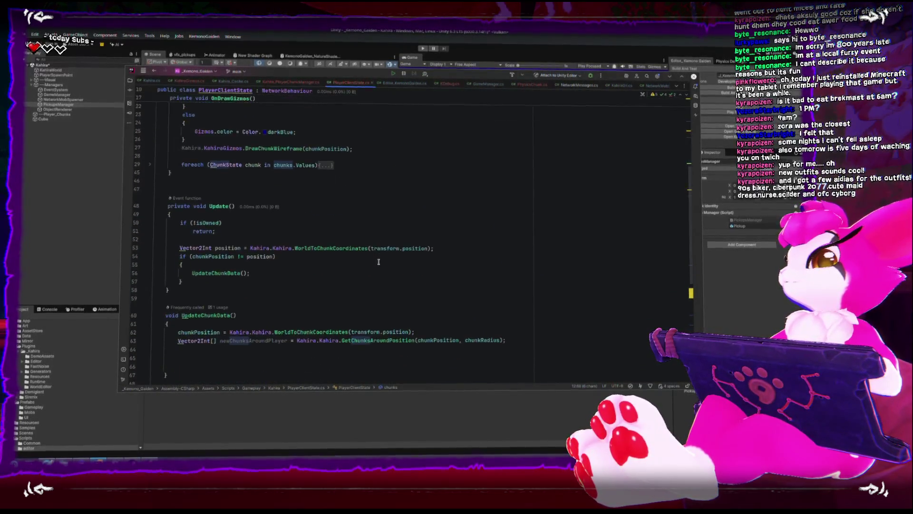
{"action": "left_click", "coordinate": [371, 282]}
{"action": "key", "text": "Down"}
{"action": "key", "text": "Down"}
{"action": "key", "text": "Down"}
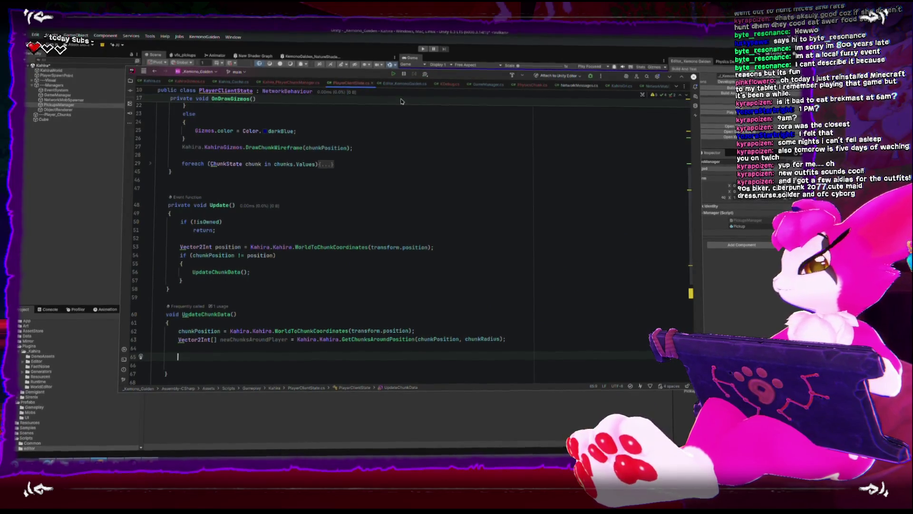
Begin an if statement checking chunks.ContainsKey in UpdateChunkData
{"action": "type", "text": "if(chu"}
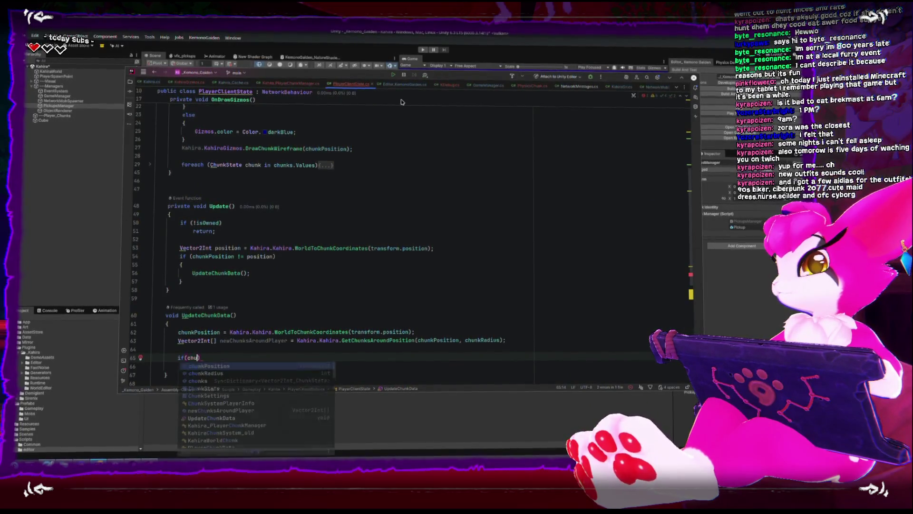
{"action": "type", "text": "nks.con"}
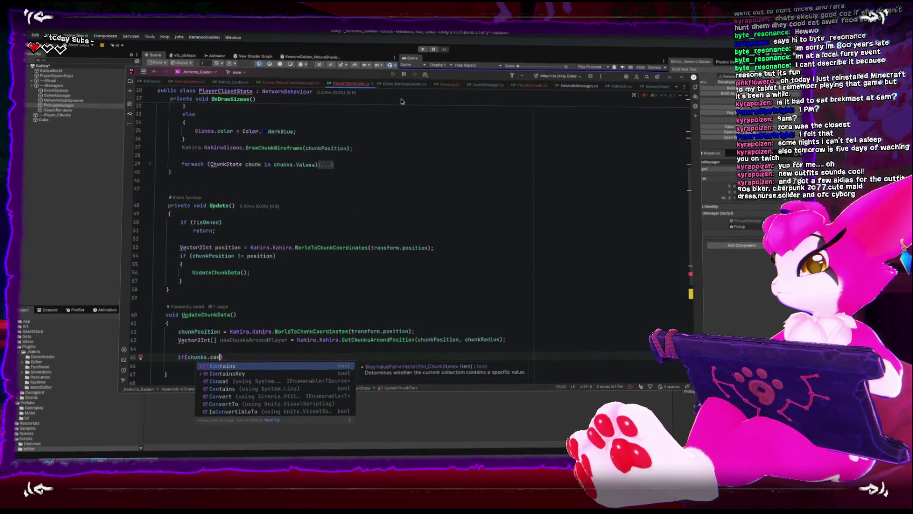
{"action": "key", "text": "Return"}
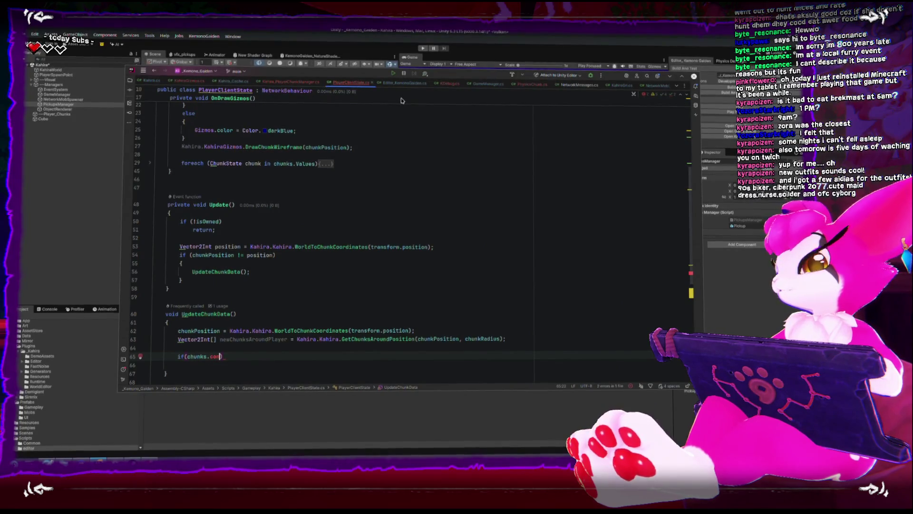
{"action": "type", "text": "tainsK"}
{"action": "key", "text": "Return"}
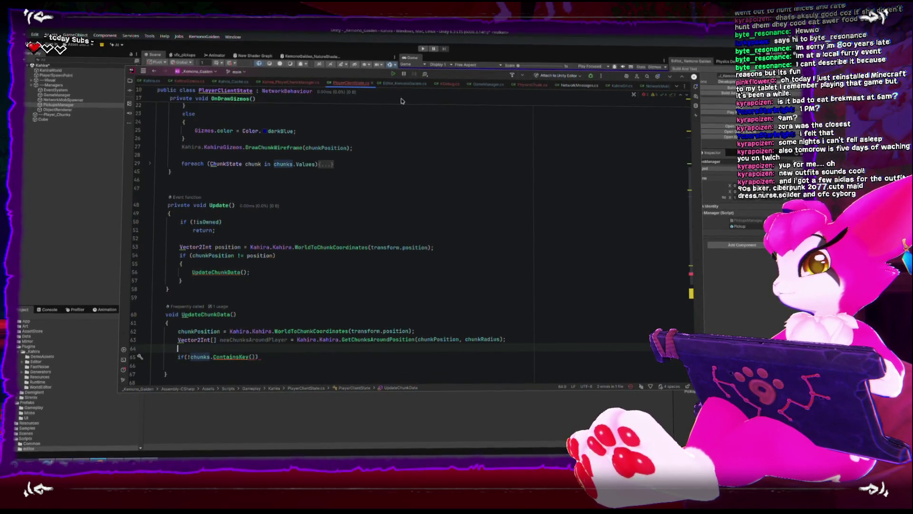
Add a for loop over newChunksAroundPlayer.Length above the ContainsKey check
{"action": "key", "text": "ctrl+alt+Return"}
{"action": "type", "text": "for(int i ="}
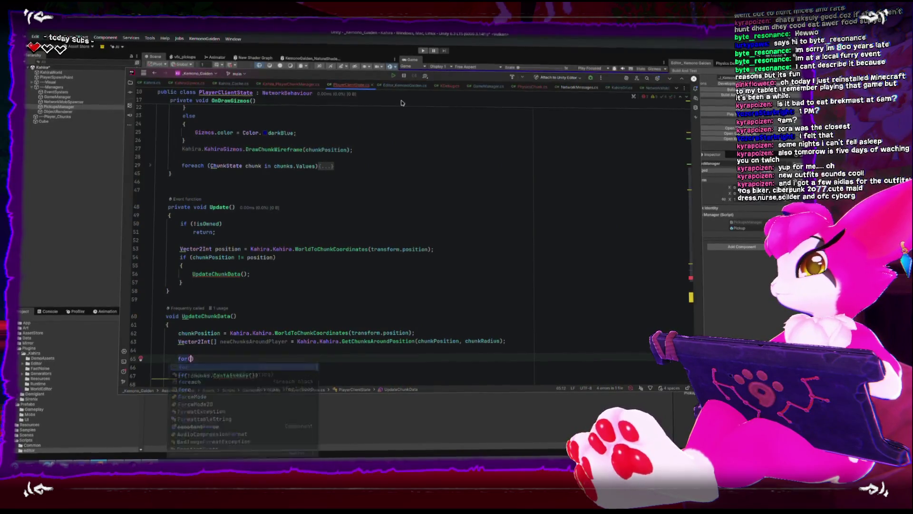
{"action": "type", "text": " 0; i < newChunksAroundPlayer.Length; i++"}
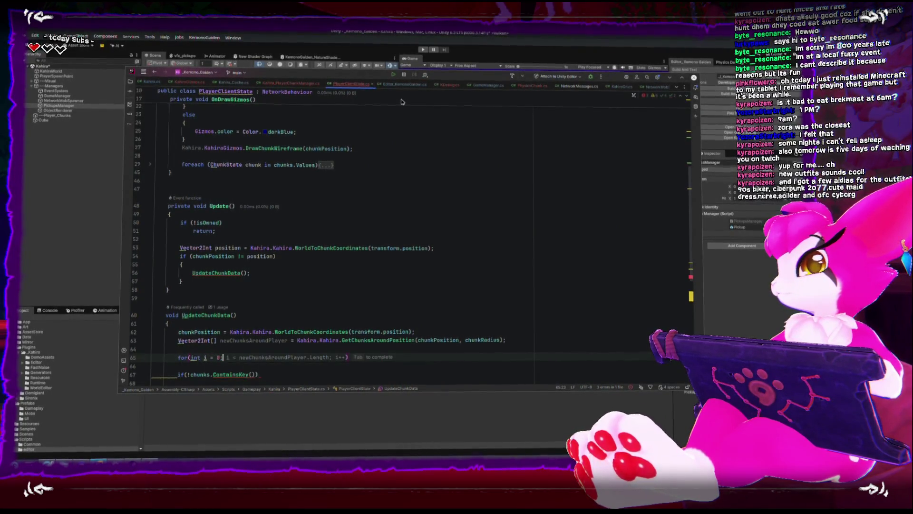
{"action": "type", "text": ")"}
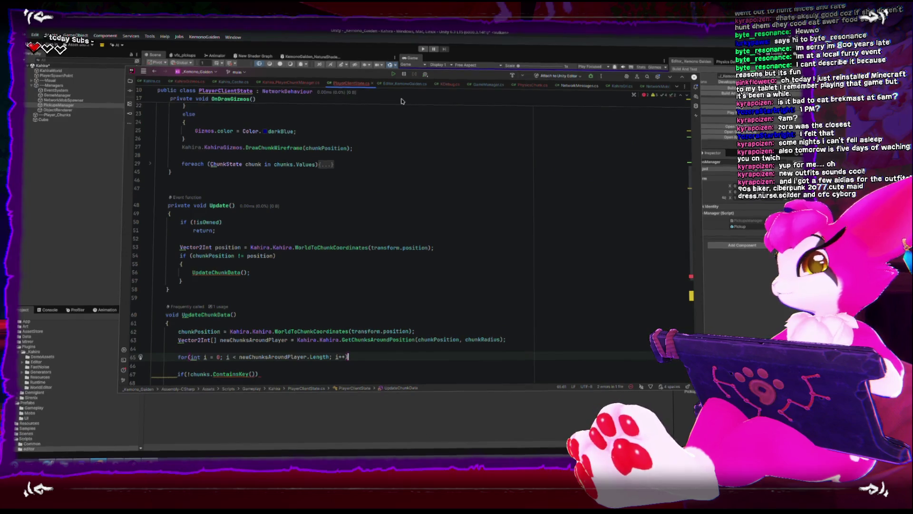
{"action": "key", "text": "Return"}
{"action": "type", "text": "{"}
{"action": "scroll", "coordinate": [188, 243], "scroll_direction": "down", "scroll_amount": 5}
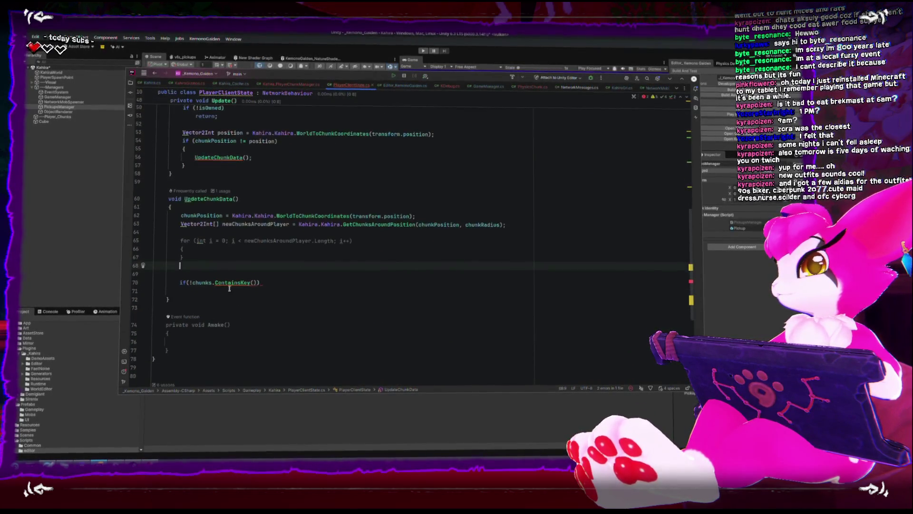
{"action": "key", "text": "Return"}
Move the ContainsKey check inside the for loop's braces and tidy blank lines
{"action": "left_click", "coordinate": [297, 289]}
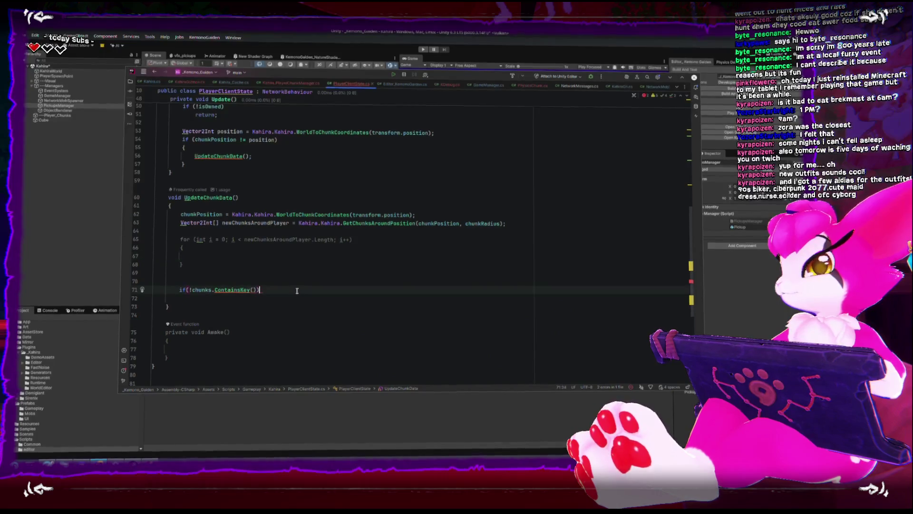
{"action": "key", "text": "shift+Home"}
{"action": "key", "text": "alt+shift+Up"}
{"action": "key", "text": "alt+shift+Up"}
{"action": "key", "text": "alt+shift+Up"}
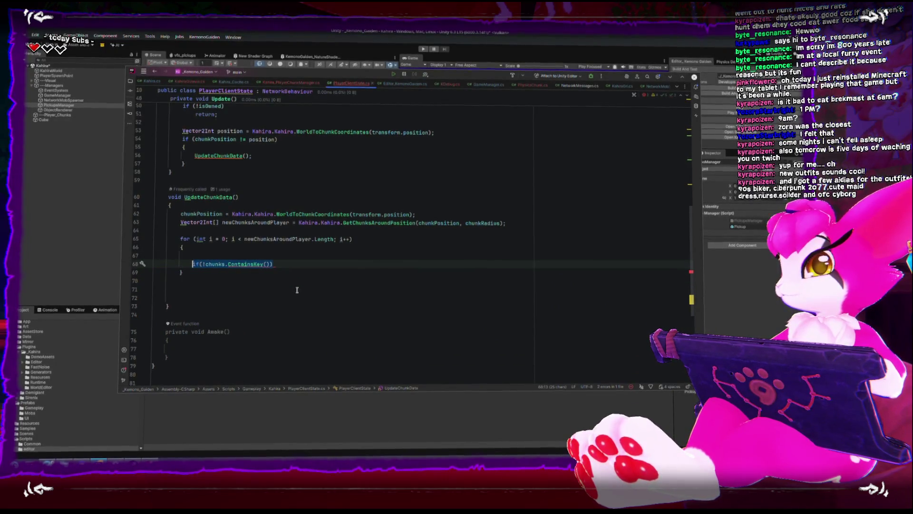
{"action": "key", "text": "alt+shift+Up"}
{"action": "key", "text": "Down"}
{"action": "key", "text": "BackSpace"}
{"action": "key", "text": "Left"}
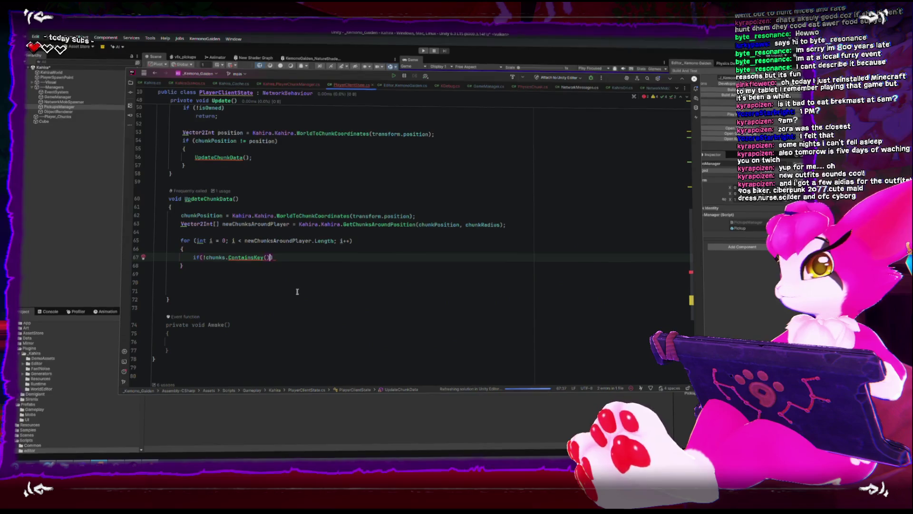
Declare 'Vector2Int chunk = newChunksAroundPlayer[i];' and pass chunk into ContainsKey
{"action": "key", "text": "ctrl+alt+Return"}
{"action": "key", "text": "ctrl+alt+Return"}
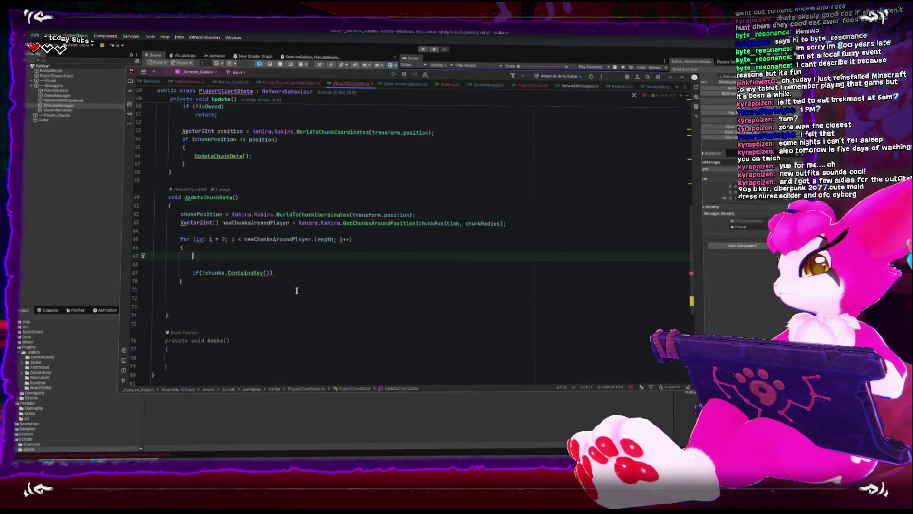
{"action": "type", "text": "VEctor"}
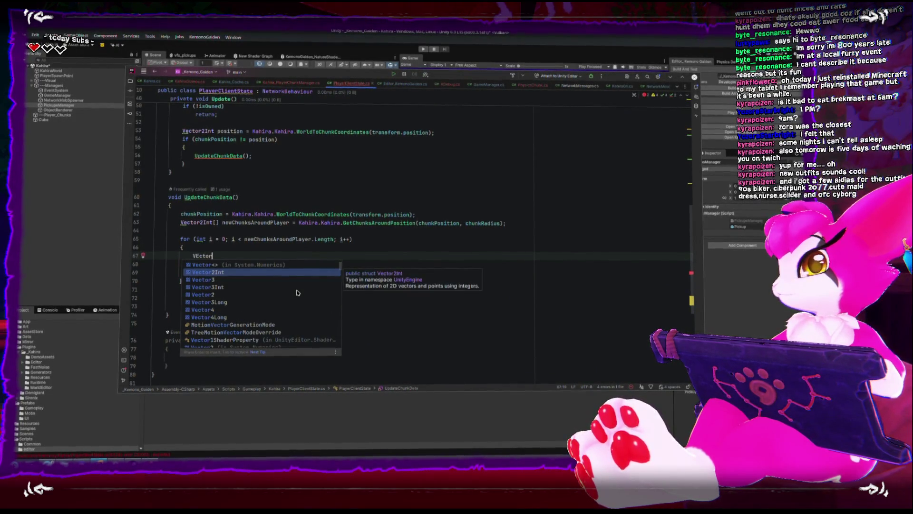
{"action": "key", "text": "Return"}
{"action": "type", "text": "chunk "}
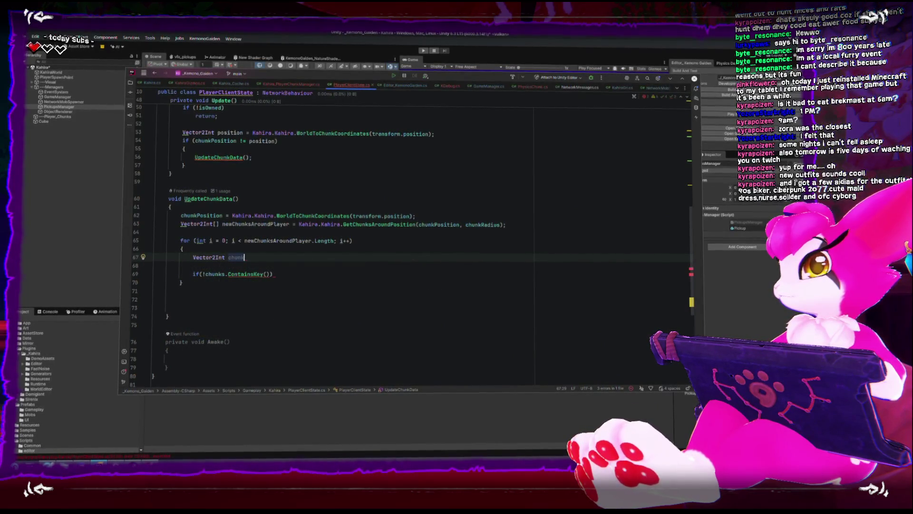
{"action": "type", "text": "= newChunksAroundPlayer[i];"}
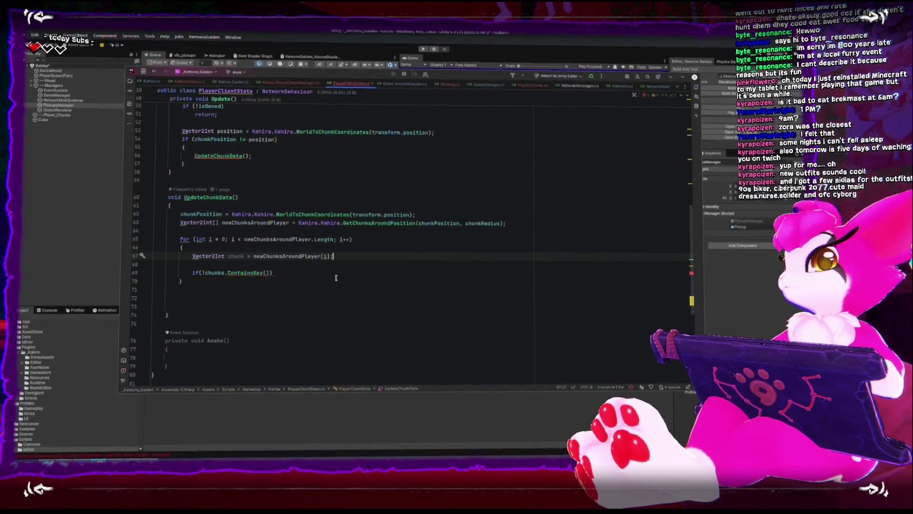
{"action": "scroll", "coordinate": [341, 273], "scroll_direction": "up", "scroll_amount": 1}
{"action": "left_click", "coordinate": [265, 324]}
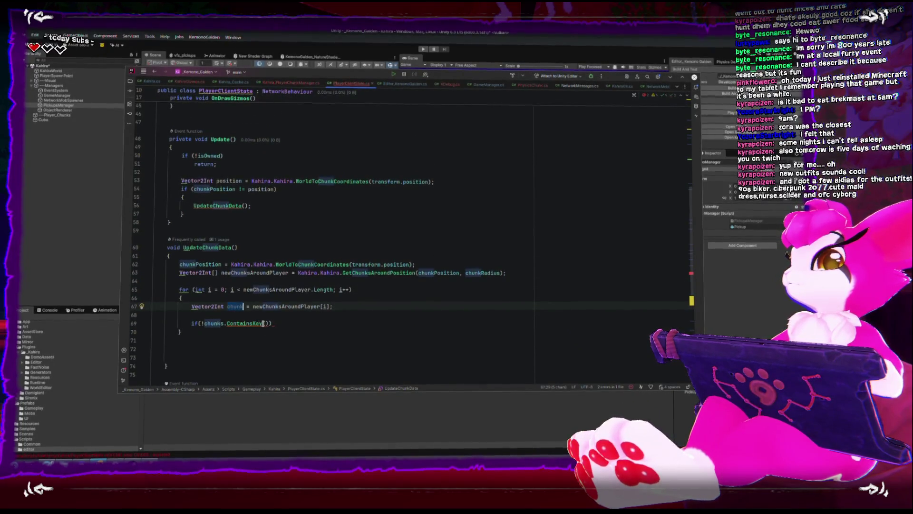
{"action": "type", "text": "chunk"}
Add 'continue;' under the if and remove the extra blank line in the loop
{"action": "key", "text": "Down"}
{"action": "key", "text": "Down"}
{"action": "key", "text": "Up"}
{"action": "key", "text": "Up"}
{"action": "left_click", "coordinate": [335, 323]}
{"action": "key", "text": "Return"}
{"action": "type", "text": "conti"}
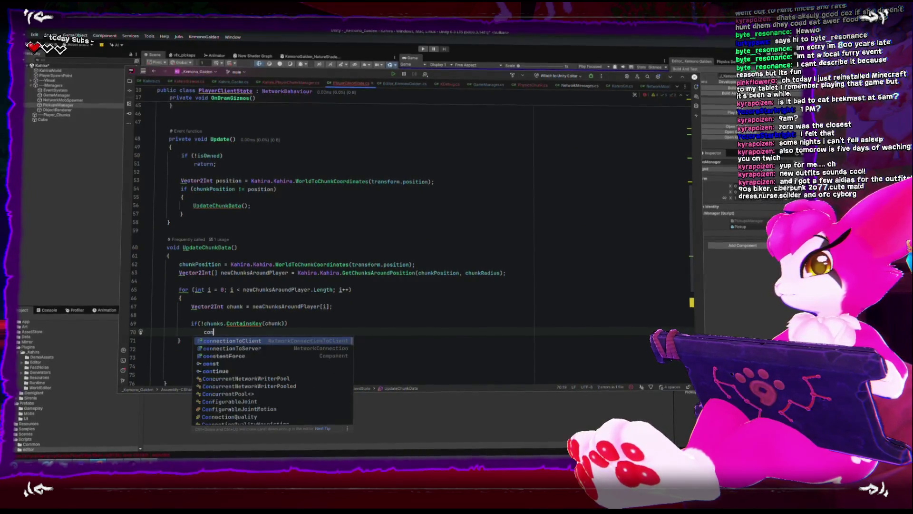
{"action": "key", "text": "Return"}
{"action": "key", "text": "Down"}
{"action": "key", "text": "Down"}
{"action": "key", "text": "Down"}
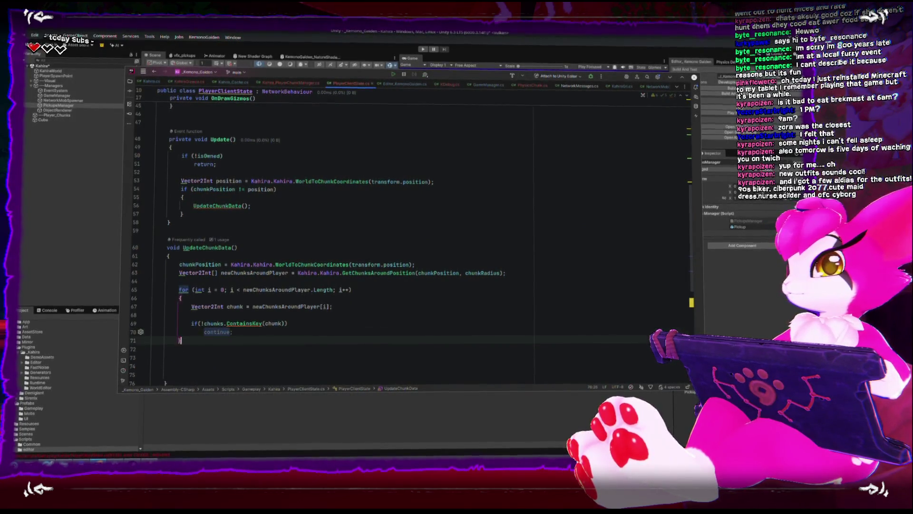
{"action": "key", "text": "Up"}
{"action": "key", "text": "BackSpace"}
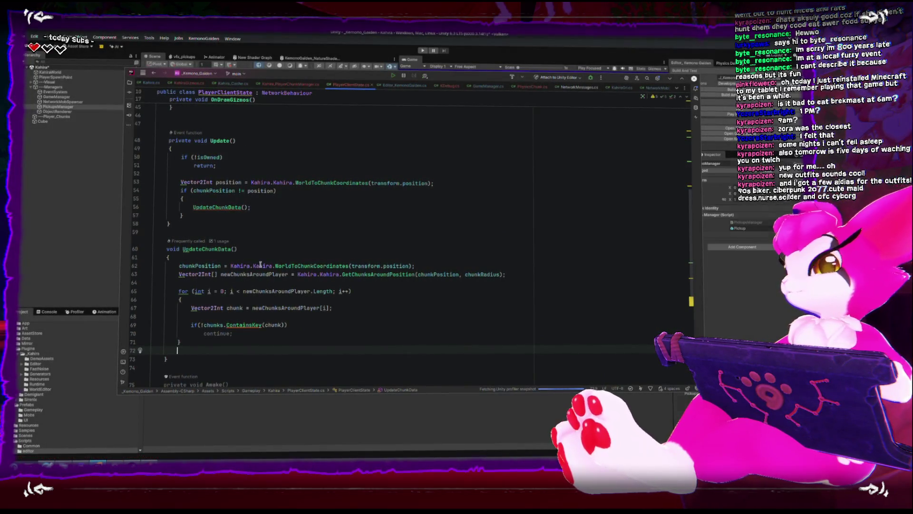
{"action": "scroll", "coordinate": [260, 264], "scroll_direction": "up", "scroll_amount": 7}
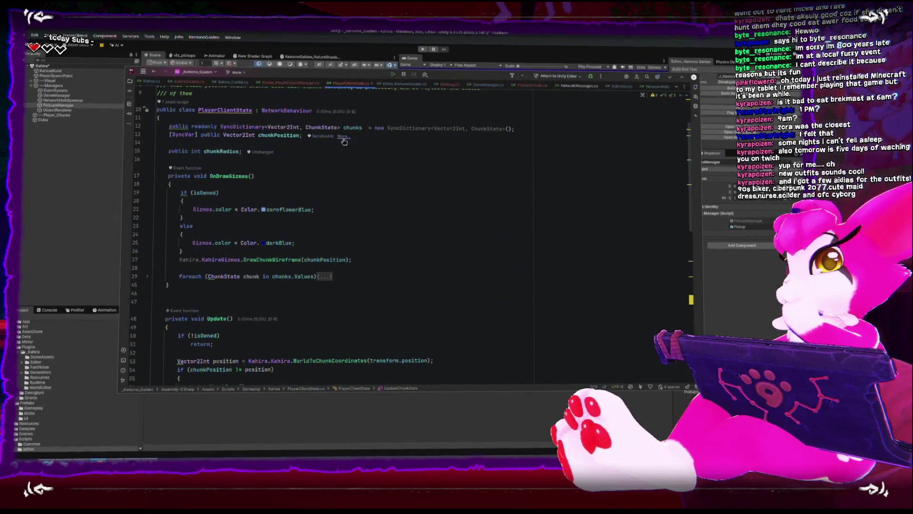
Add 'public bool drawGizmos;' below chunkRadius, followed by a blank separating line
{"action": "double_click", "coordinate": [352, 128]}
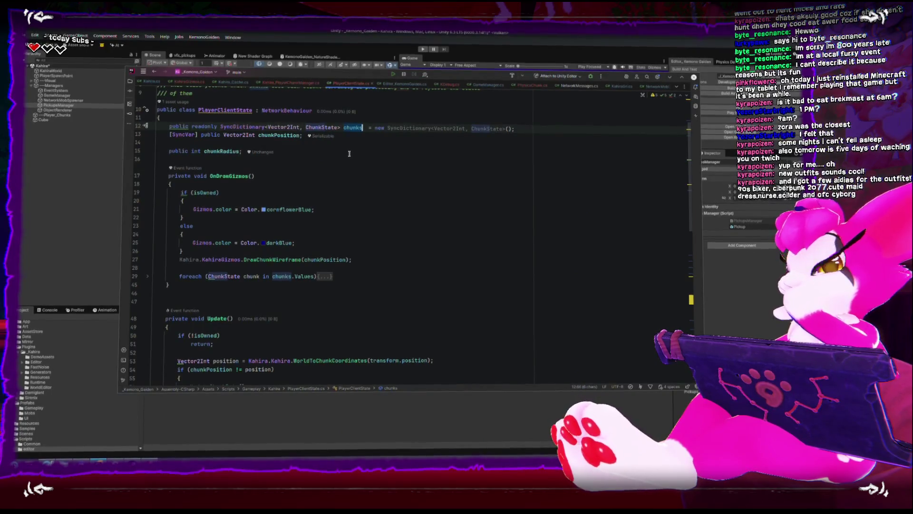
{"action": "left_click", "coordinate": [352, 152]}
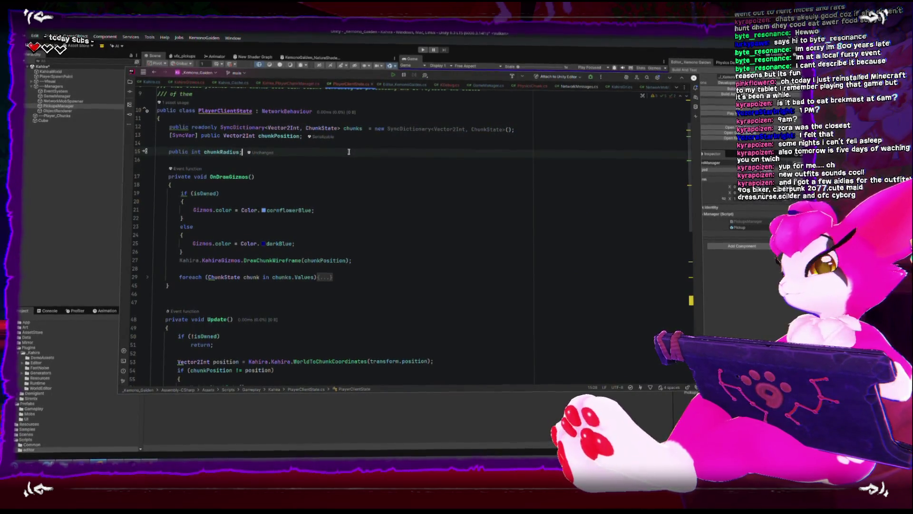
{"action": "key", "text": "Return"}
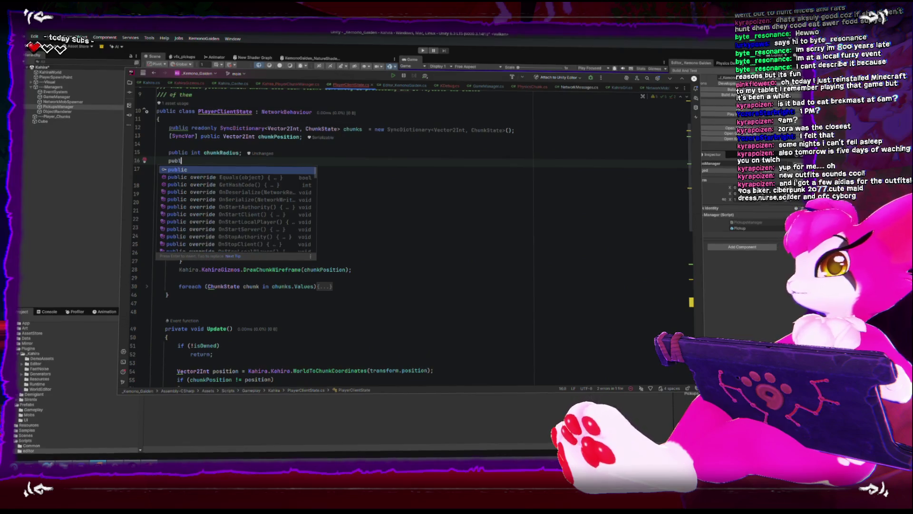
{"action": "type", "text": "ic "}
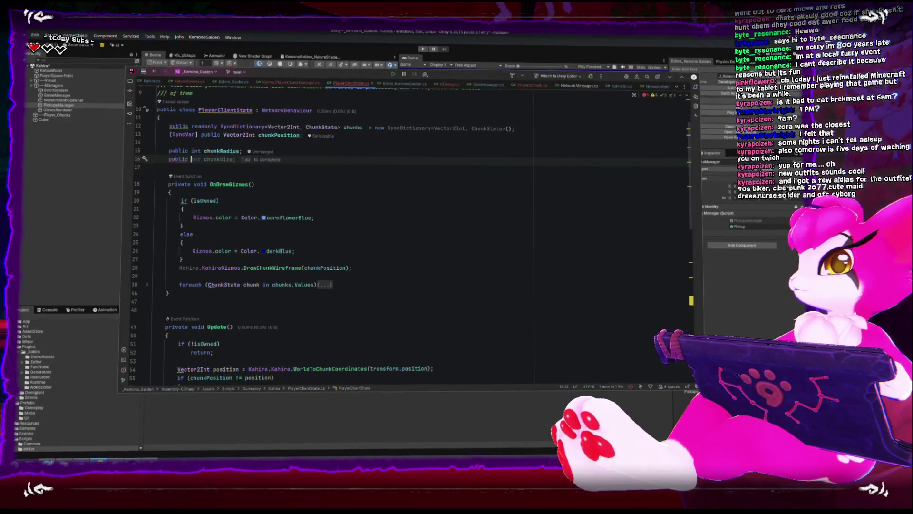
{"action": "type", "text": "bool "}
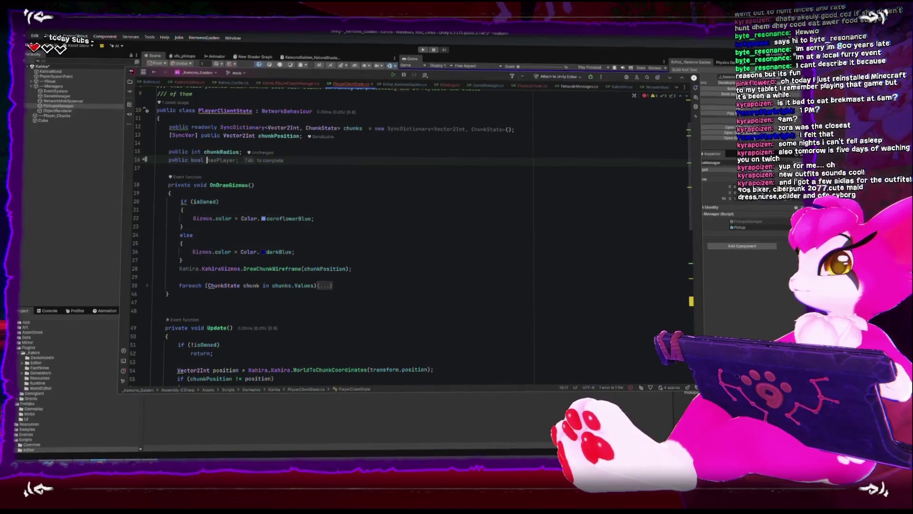
{"action": "type", "text": "drawGiz"}
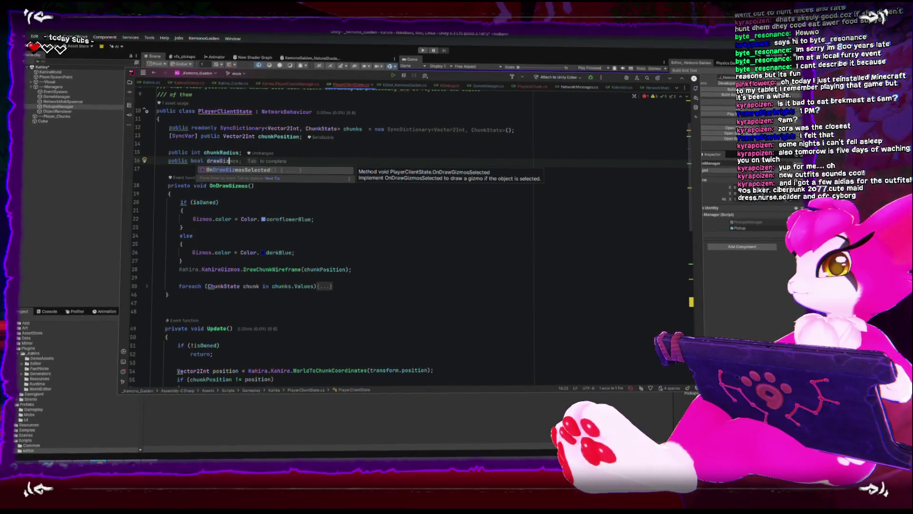
{"action": "key", "text": "Tab"}
{"action": "key", "text": "ctrl+alt+Return"}
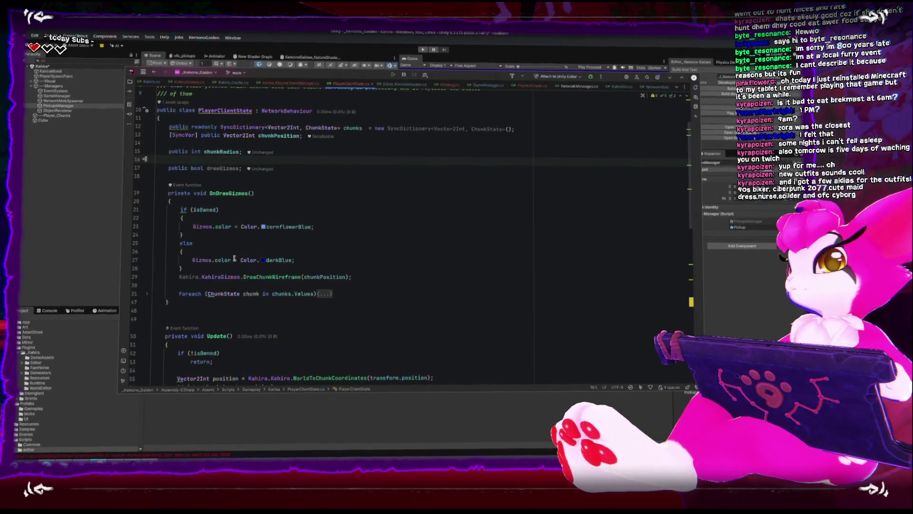
{"action": "scroll", "coordinate": [234, 259], "scroll_direction": "down", "scroll_amount": 7}
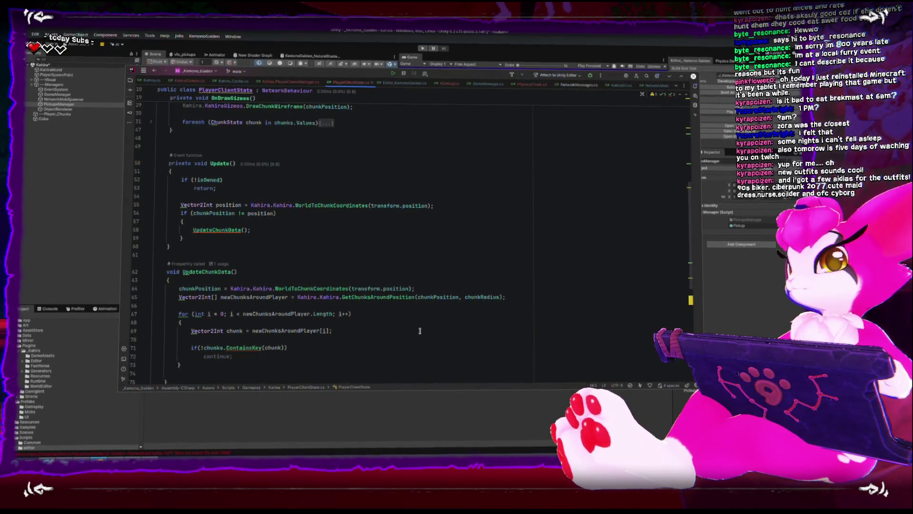
Add 'chunks.Add(chunk, new ChunkState());' at the end of the loop body
{"action": "scroll", "coordinate": [420, 331], "scroll_direction": "down", "scroll_amount": 1}
{"action": "left_click", "coordinate": [338, 340]}
{"action": "key", "text": "Return"}
{"action": "key", "text": "Return"}
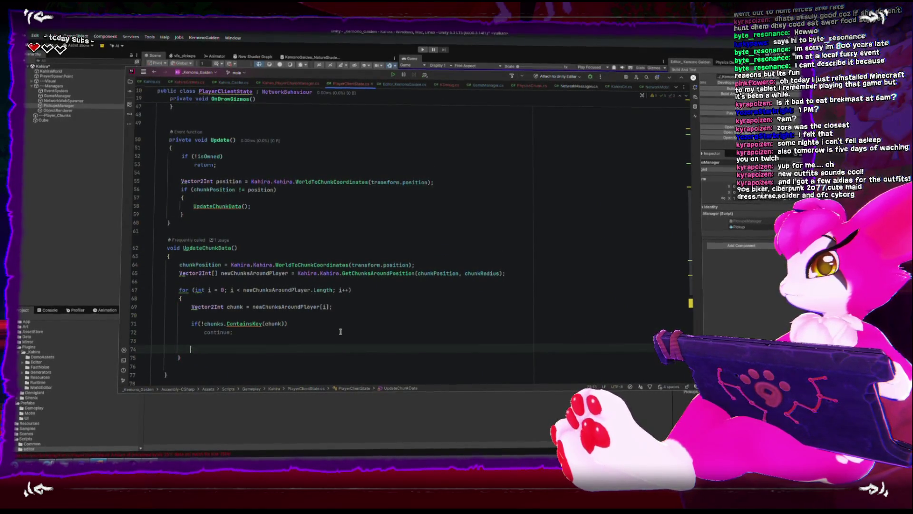
{"action": "type", "text": "chunks.add"}
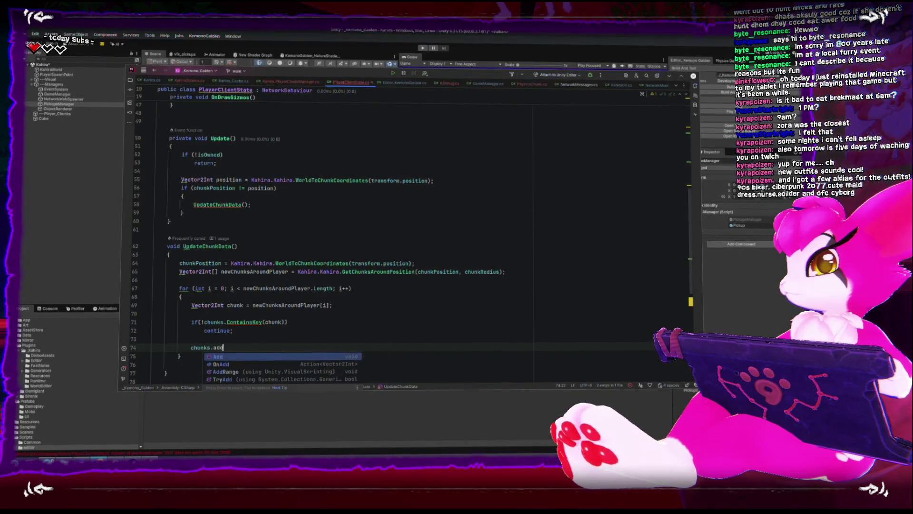
{"action": "key", "text": "Return"}
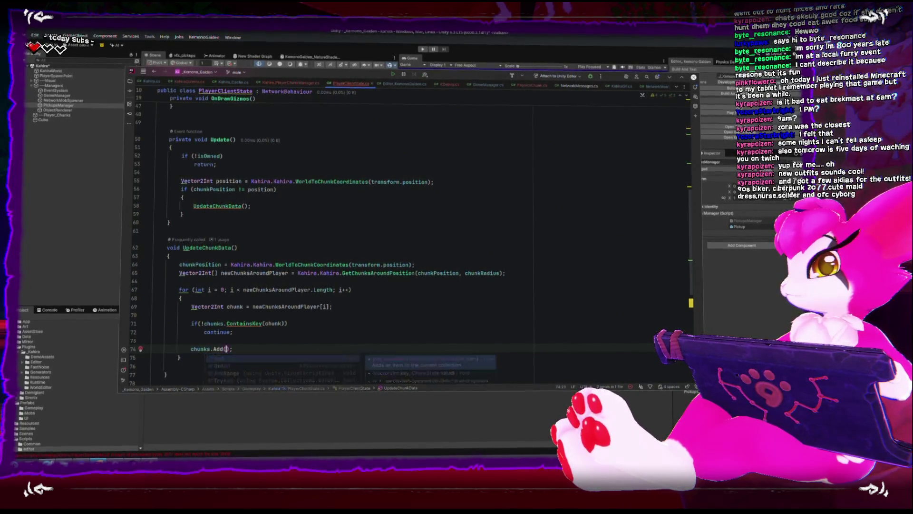
{"action": "type", "text": "chunk"}
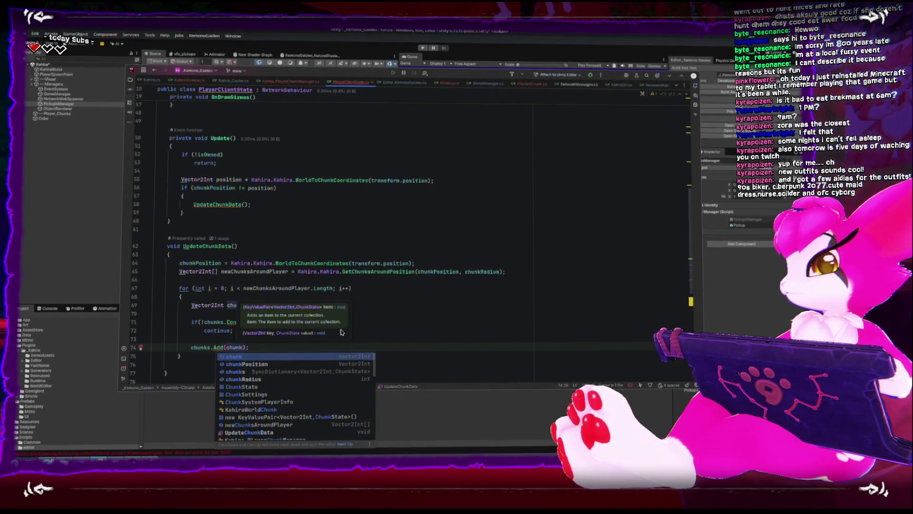
{"action": "type", "text": ", new ChunkState("}
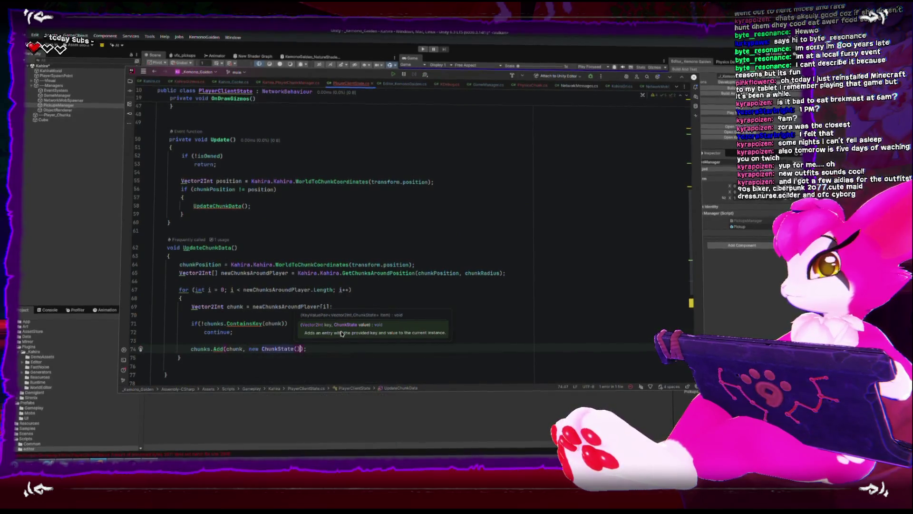
{"action": "key", "text": "End"}
Look over the updated script, then switch to the Unity Editor
{"action": "scroll", "coordinate": [367, 359], "scroll_direction": "down", "scroll_amount": 6}
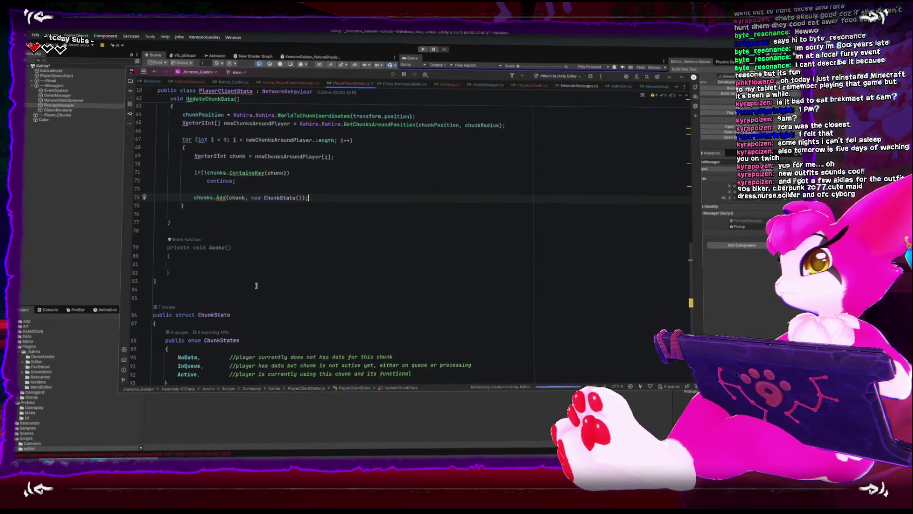
{"action": "mouse_move", "coordinate": [219, 197]}
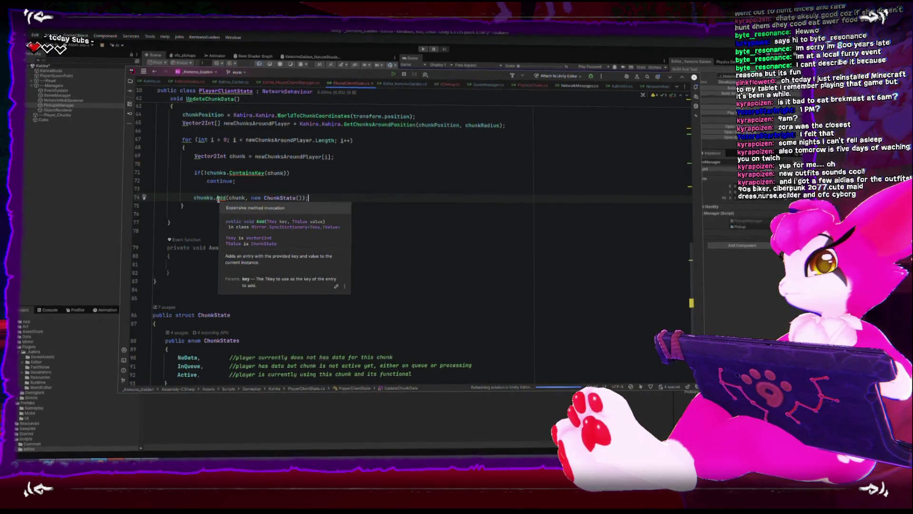
{"action": "scroll", "coordinate": [221, 234], "scroll_direction": "up", "scroll_amount": 2}
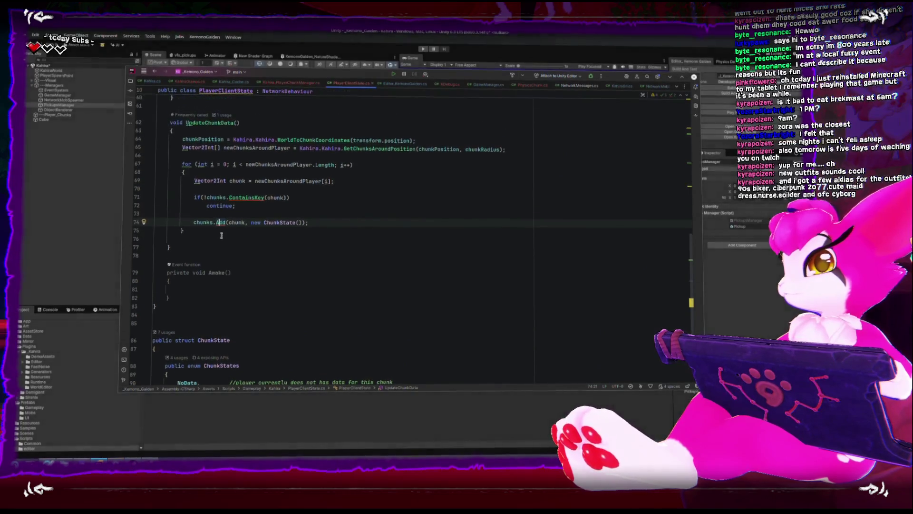
{"action": "scroll", "coordinate": [221, 234], "scroll_direction": "up", "scroll_amount": 4}
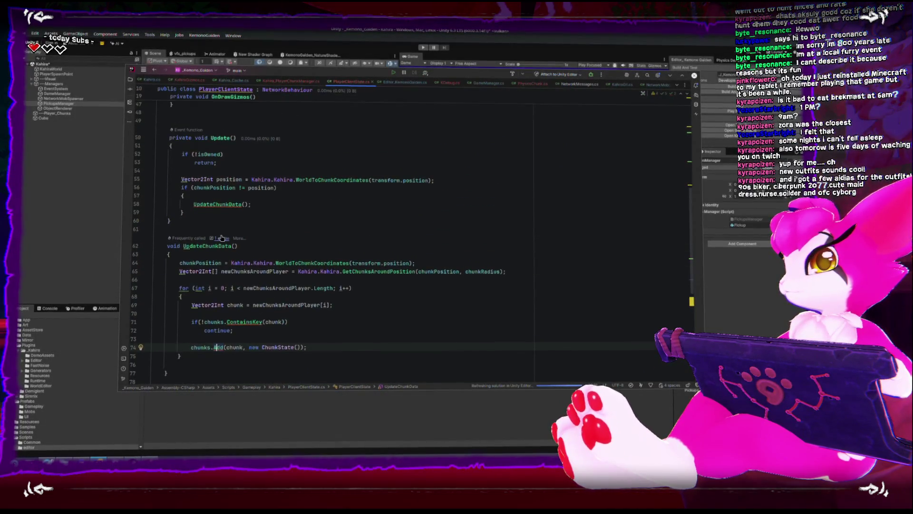
{"action": "scroll", "coordinate": [221, 237], "scroll_direction": "up", "scroll_amount": 2}
{"action": "left_click", "coordinate": [86, 236]}
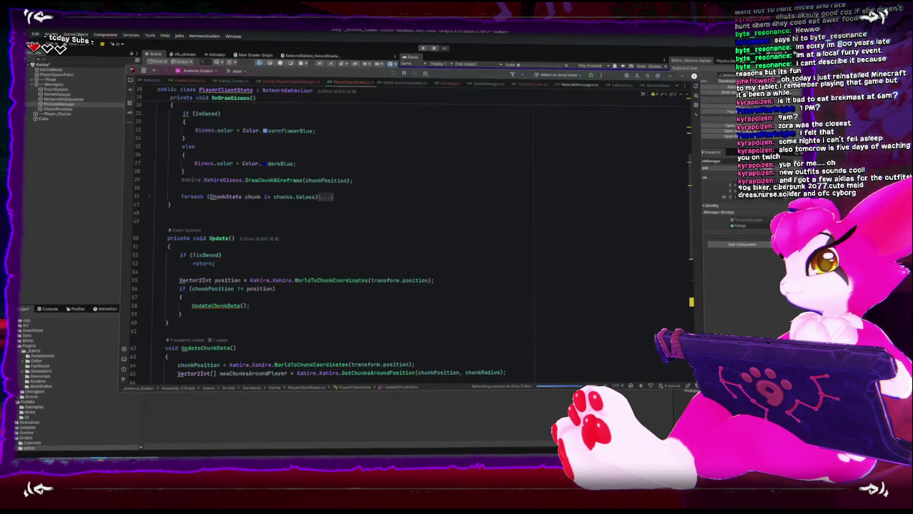
Switch from Rider back to the Unity Editor so it recompiles the scripts
{"action": "left_click", "coordinate": [102, 459]}
{"action": "scroll", "coordinate": [282, 303], "scroll_direction": "down", "scroll_amount": 10}
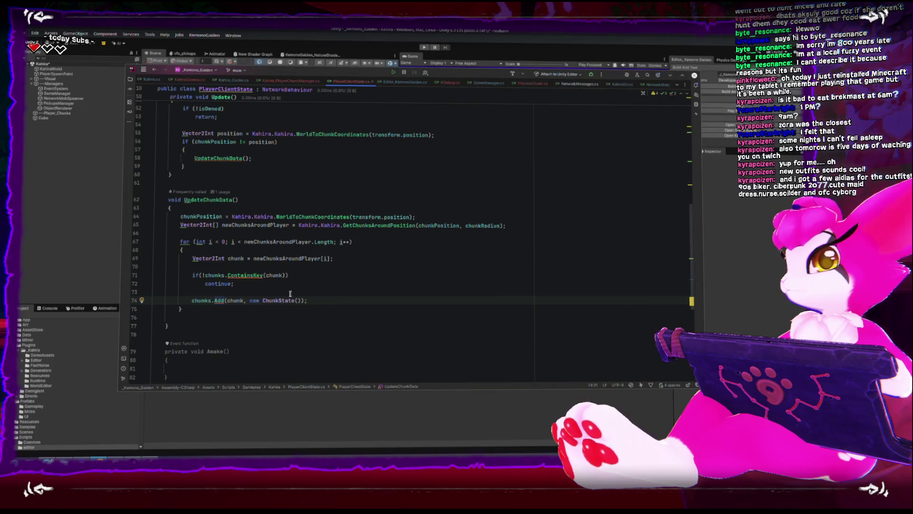
{"action": "left_click", "coordinate": [73, 242]}
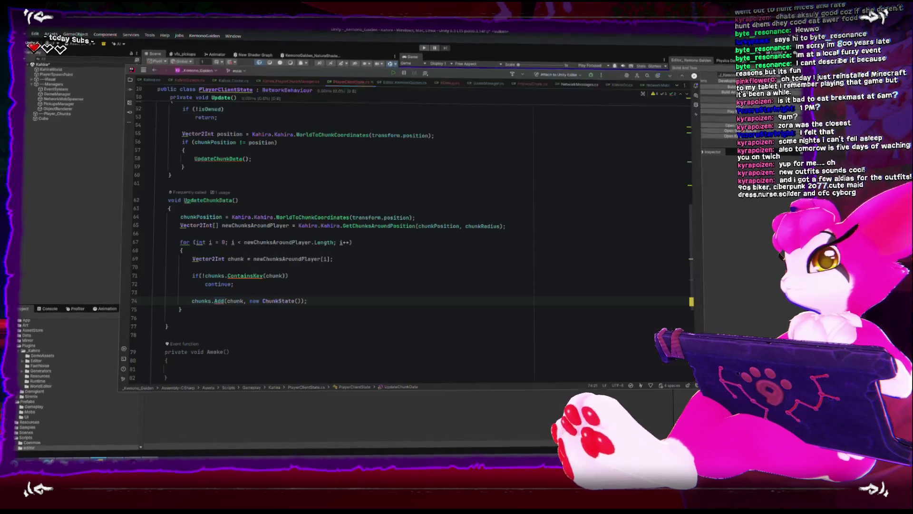
{"action": "scroll", "coordinate": [233, 299], "scroll_direction": "up", "scroll_amount": 5}
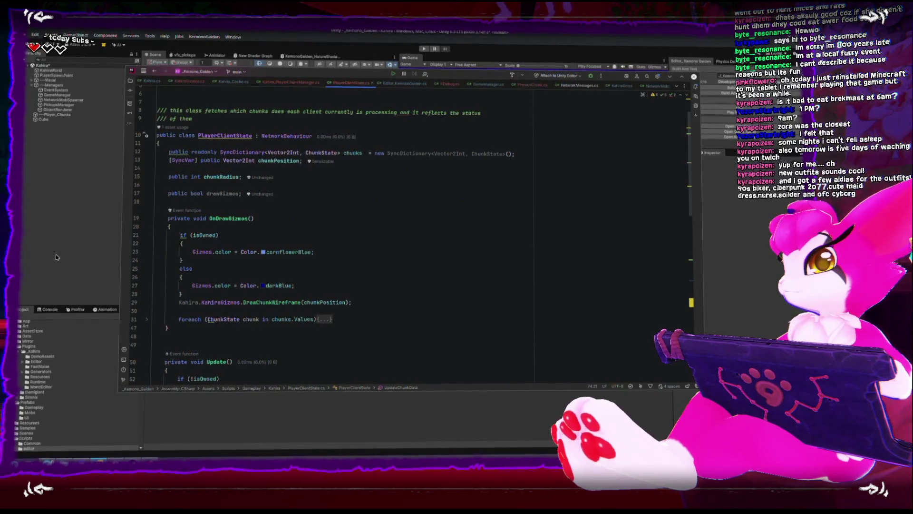
{"action": "left_click", "coordinate": [114, 460]}
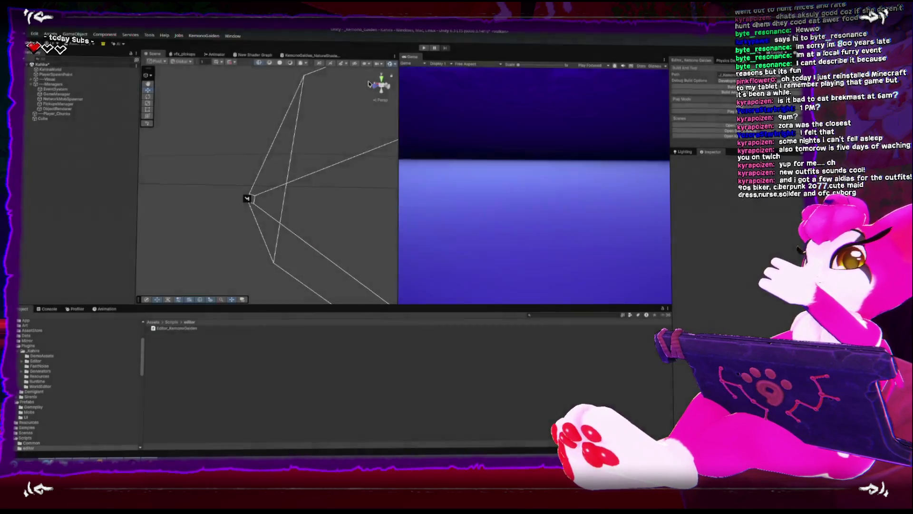
Start and stop Play mode, then play again, saving the modified scene when prompted
{"action": "left_click", "coordinate": [424, 48]}
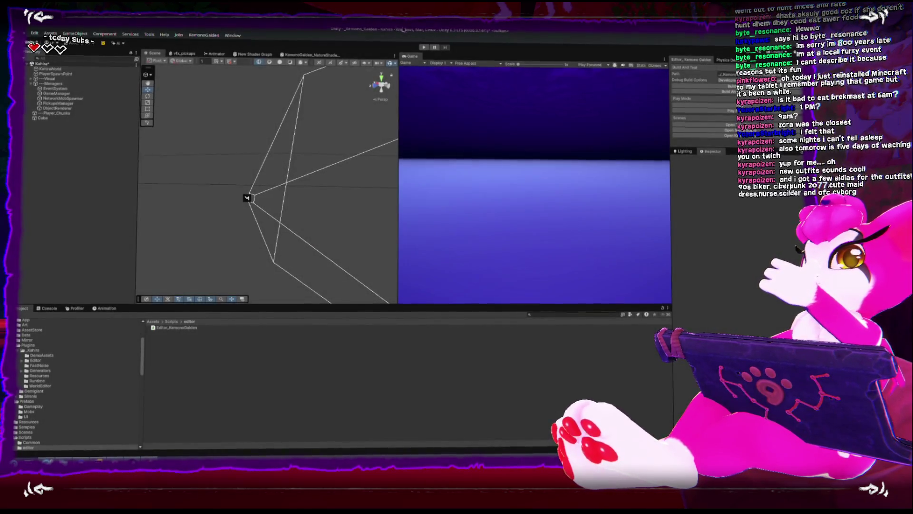
{"action": "left_click", "coordinate": [424, 49]}
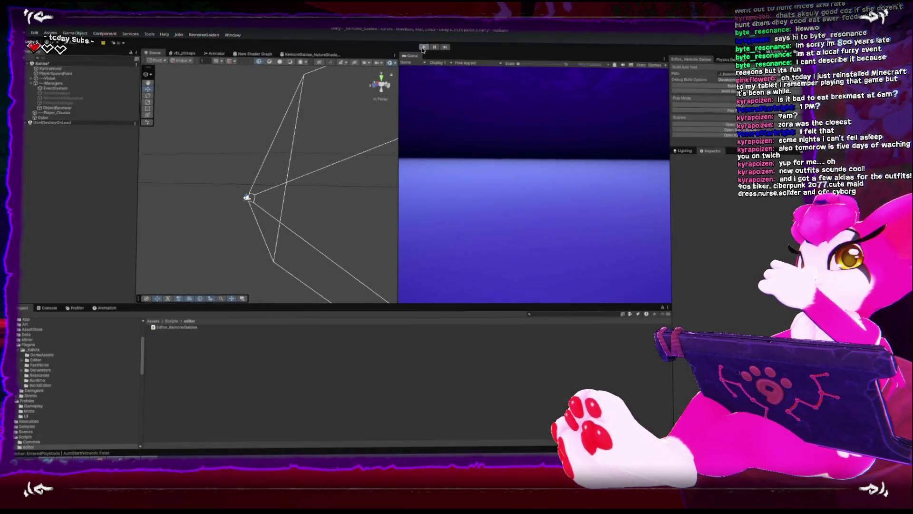
{"action": "left_click", "coordinate": [47, 309]}
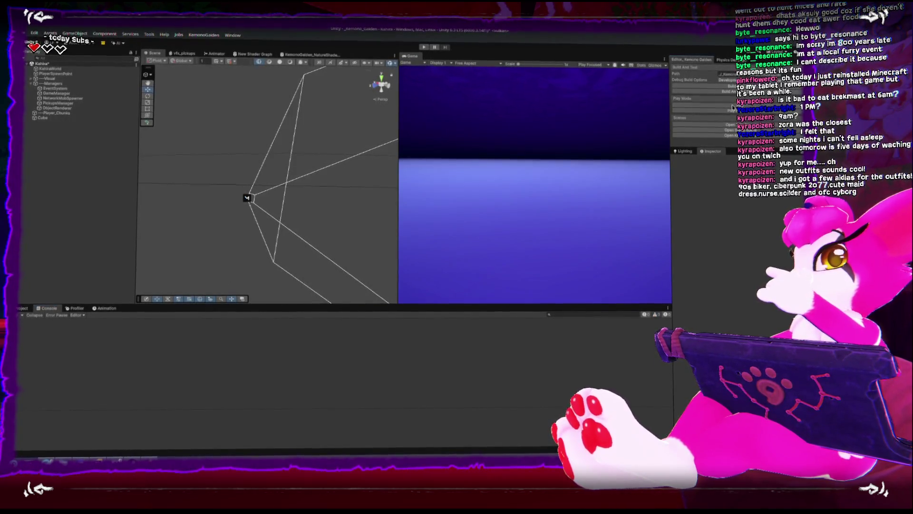
{"action": "left_click", "coordinate": [708, 118]}
{"action": "left_click", "coordinate": [413, 245]}
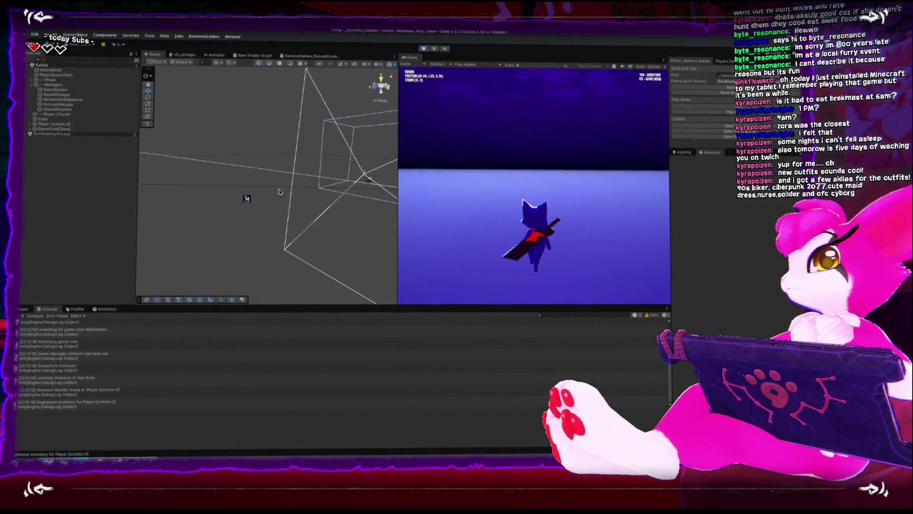
Orbit the Scene view, walk the player into the next chunk, and select the player
{"action": "left_click_drag", "start_coordinate": [285, 232], "coordinate": [267, 199]}
{"action": "key", "text": "Escape"}
{"action": "key", "text": "Escape"}
{"action": "key", "text": "s"}
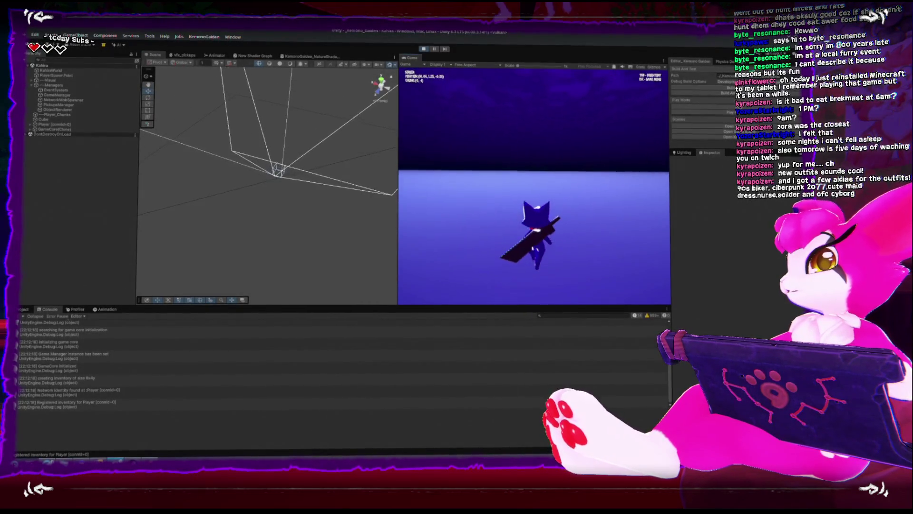
{"action": "key", "text": "Escape"}
{"action": "key", "text": "Escape"}
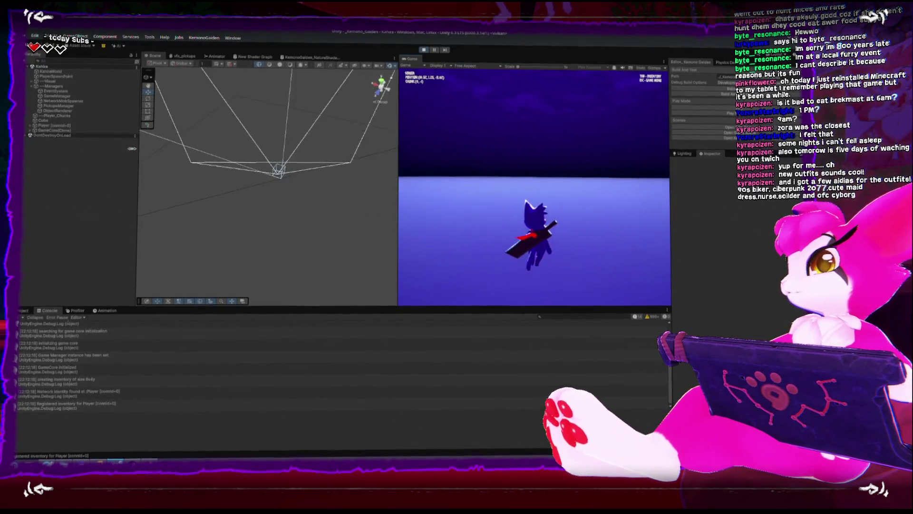
{"action": "left_click", "coordinate": [61, 127]}
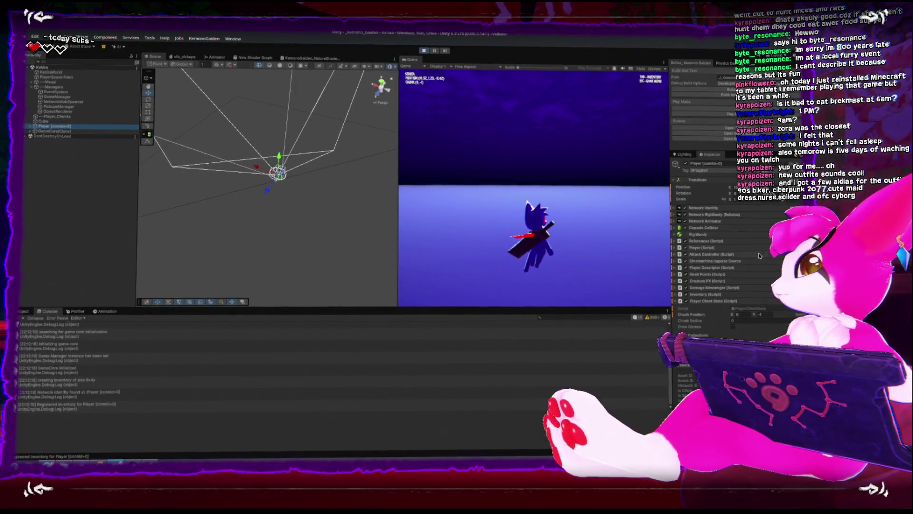
Stop Play mode and show the Project asset folders with Plugins collapsed
{"action": "scroll", "coordinate": [719, 319], "scroll_direction": "down", "scroll_amount": 2}
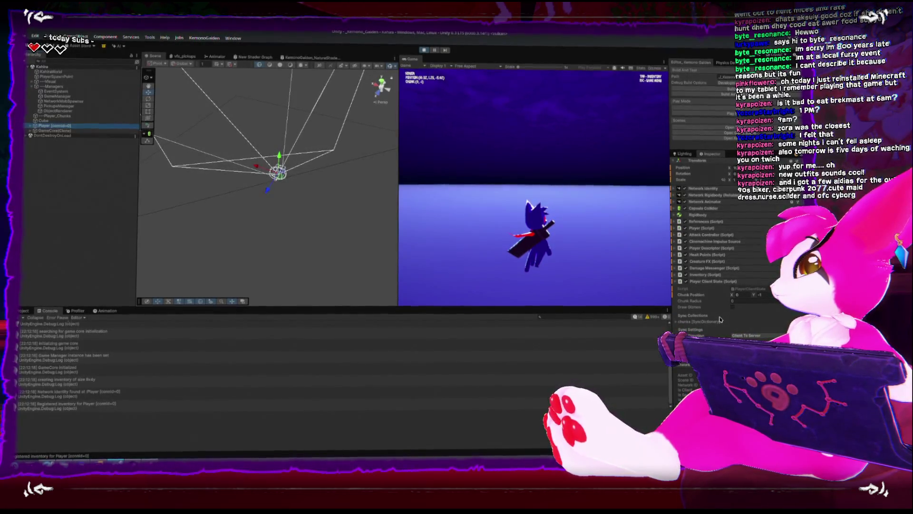
{"action": "left_click", "coordinate": [422, 51]}
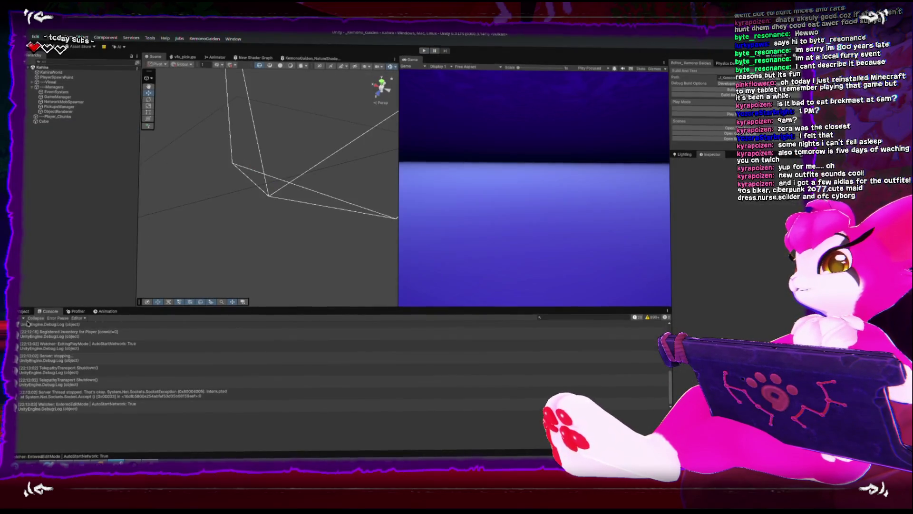
{"action": "left_click", "coordinate": [21, 311]}
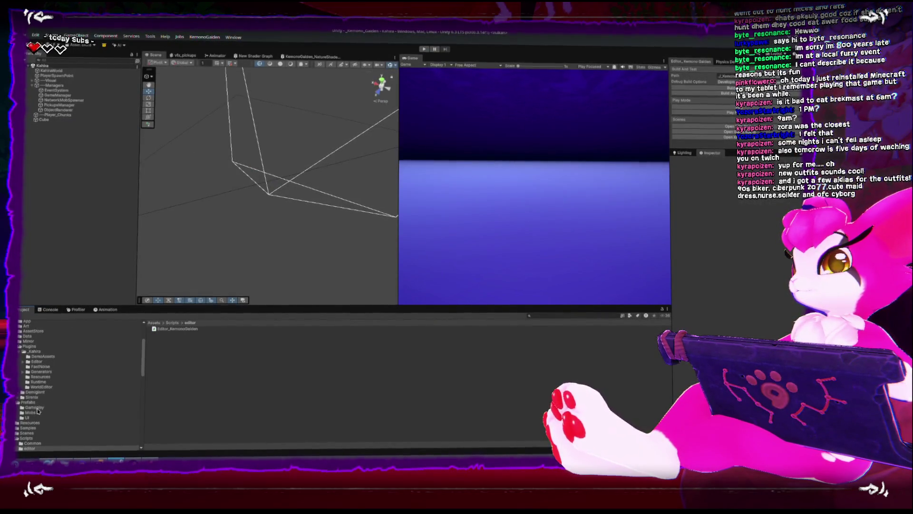
{"action": "scroll", "coordinate": [34, 410], "scroll_direction": "down", "scroll_amount": 5}
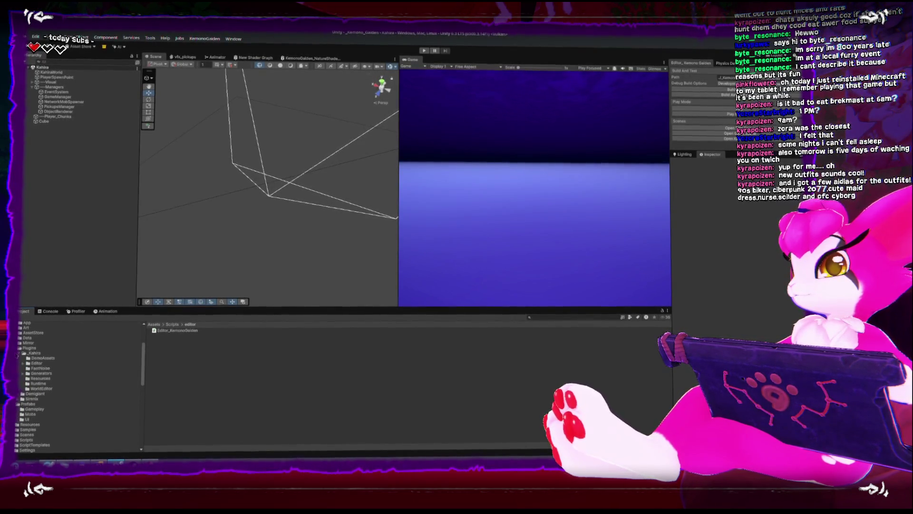
{"action": "left_click", "coordinate": [19, 348]}
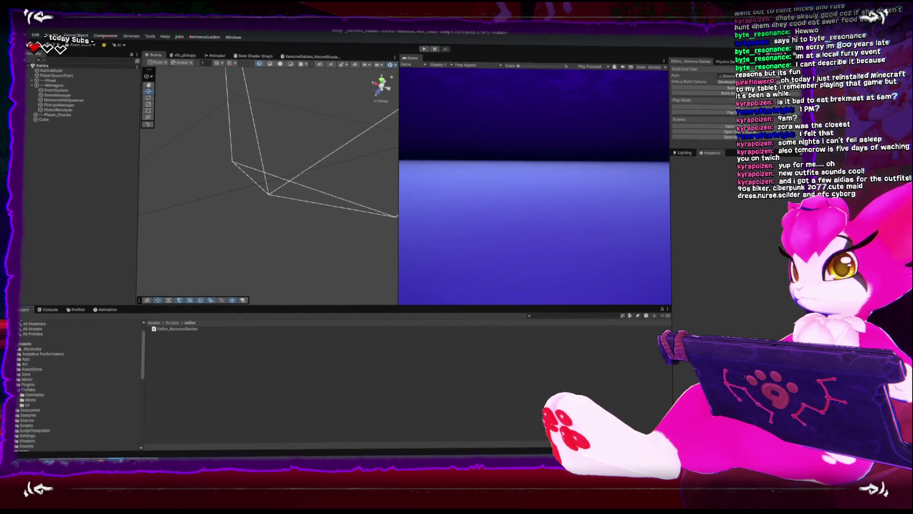
Open the Player prefab from Prefabs/Gameplay, enter Chunk Radius 1, and leave Prefab Mode
{"action": "left_click", "coordinate": [33, 395]}
{"action": "double_click", "coordinate": [164, 342]}
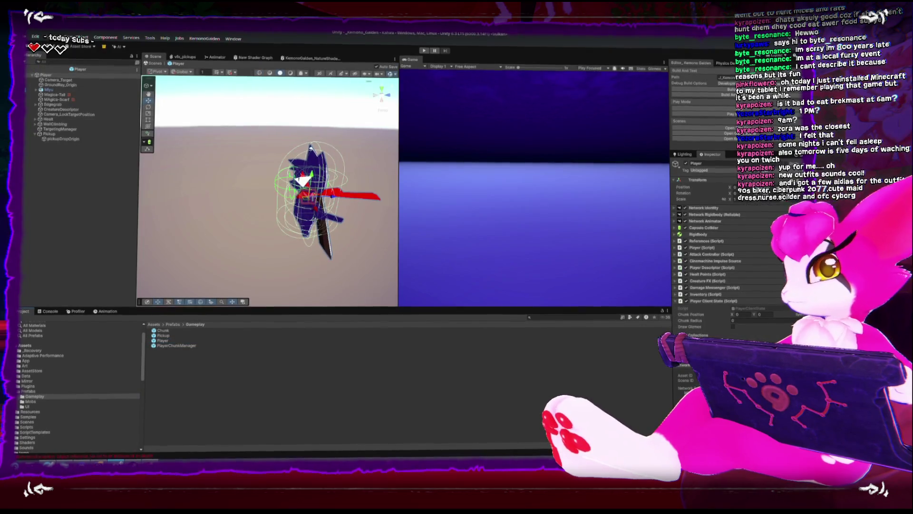
{"action": "left_click", "coordinate": [743, 321]}
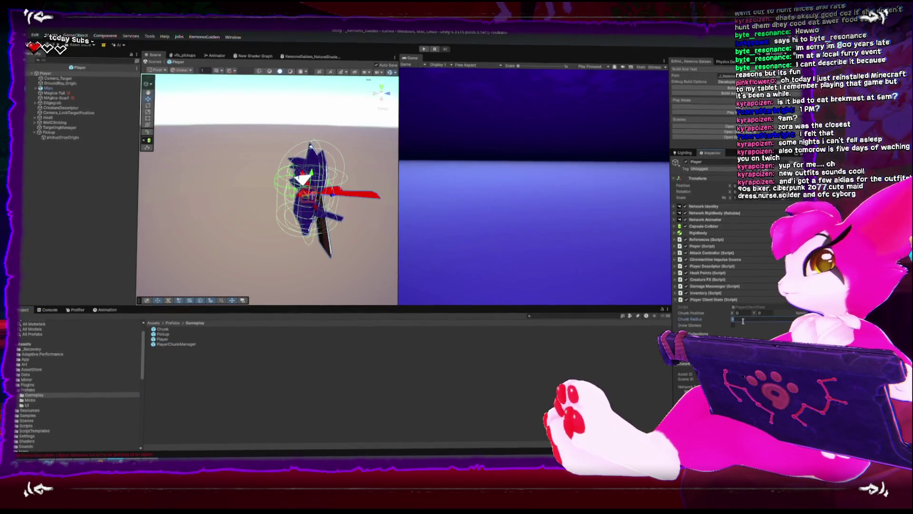
{"action": "type", "text": "1"}
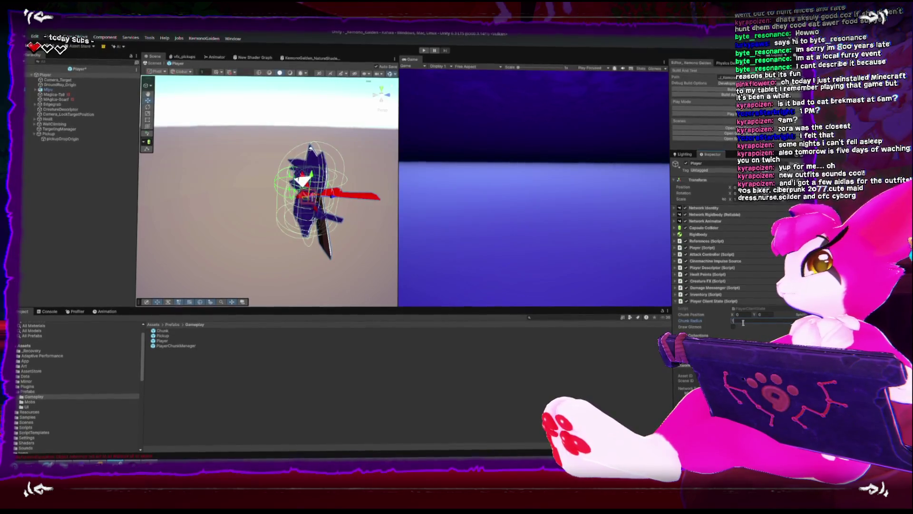
{"action": "left_click", "coordinate": [24, 77]}
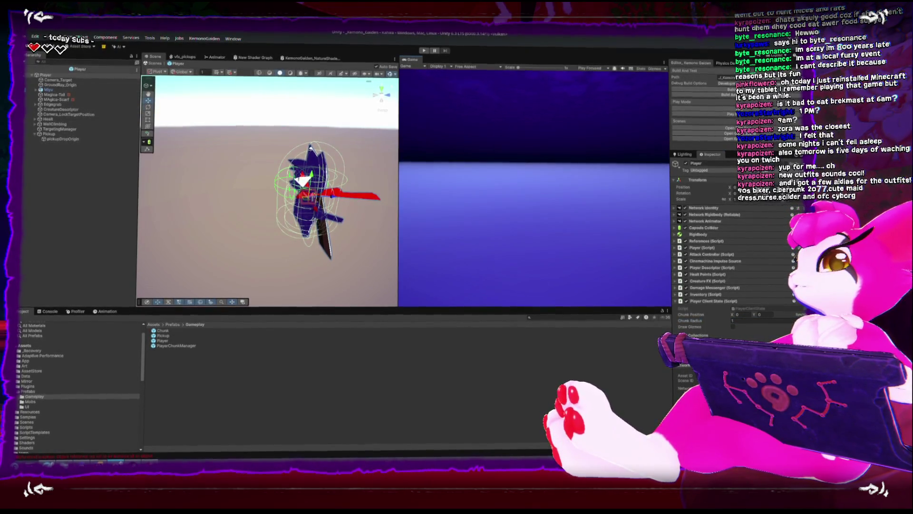
{"action": "key", "text": "ctrl+p"}
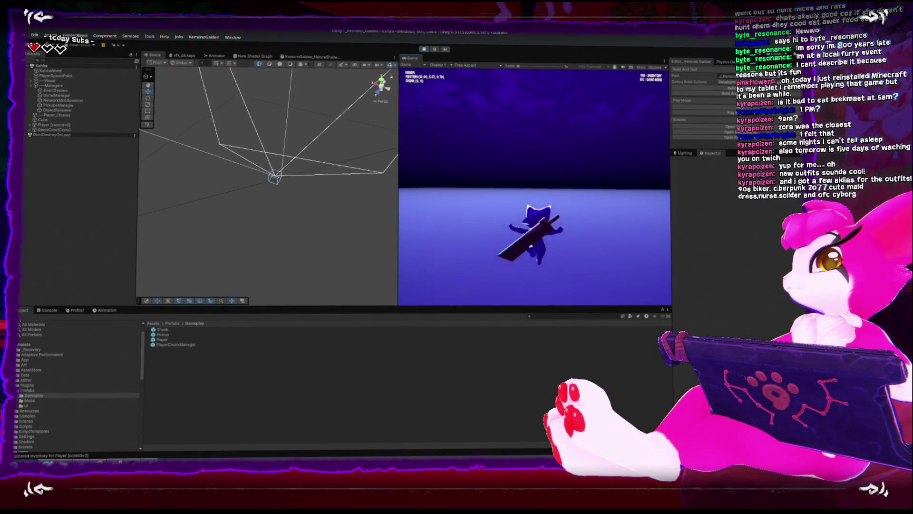
Orbit the chunk grid, select Player [connId=0], and inspect its chunks dictionary
{"action": "left_click_drag", "start_coordinate": [293, 192], "coordinate": [317, 234]}
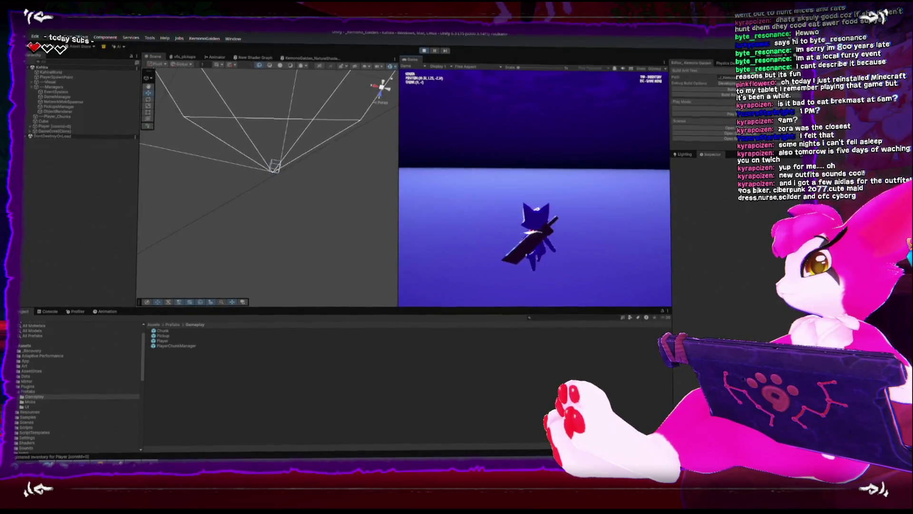
{"action": "key", "text": "Escape"}
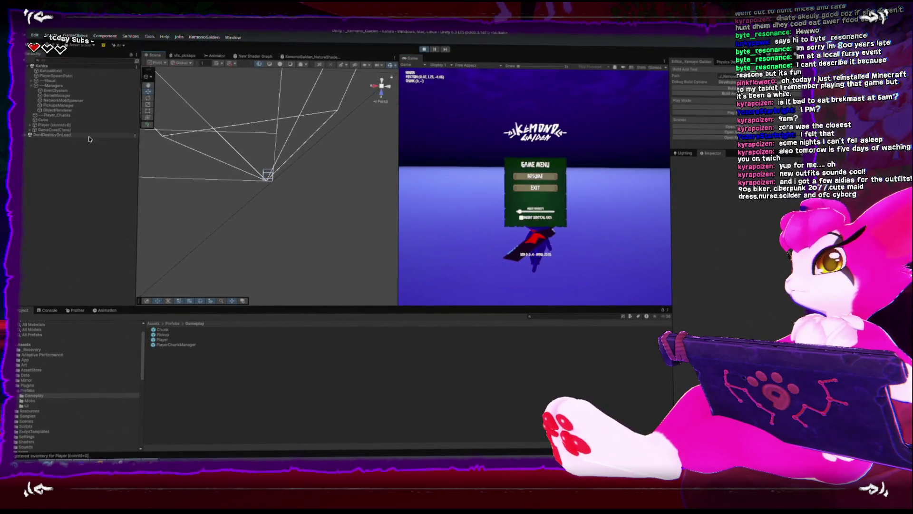
{"action": "left_click", "coordinate": [90, 125]}
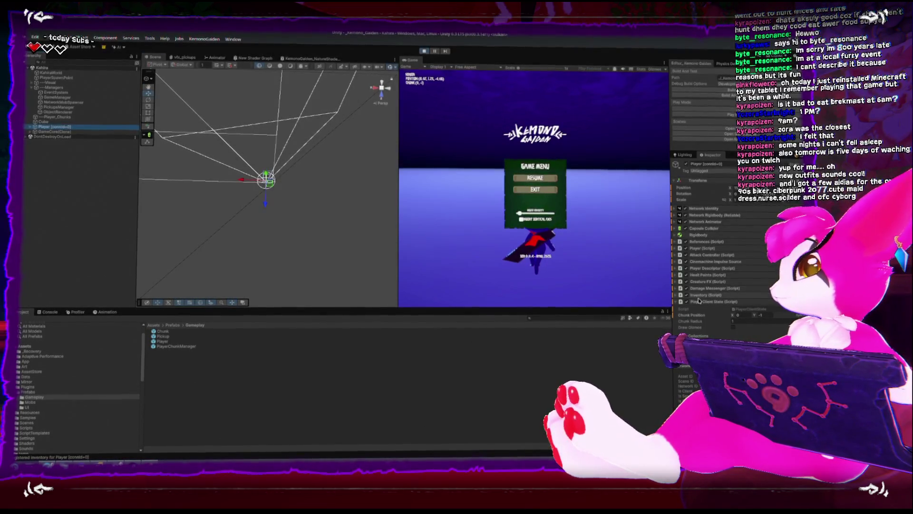
{"action": "left_click", "coordinate": [687, 324]}
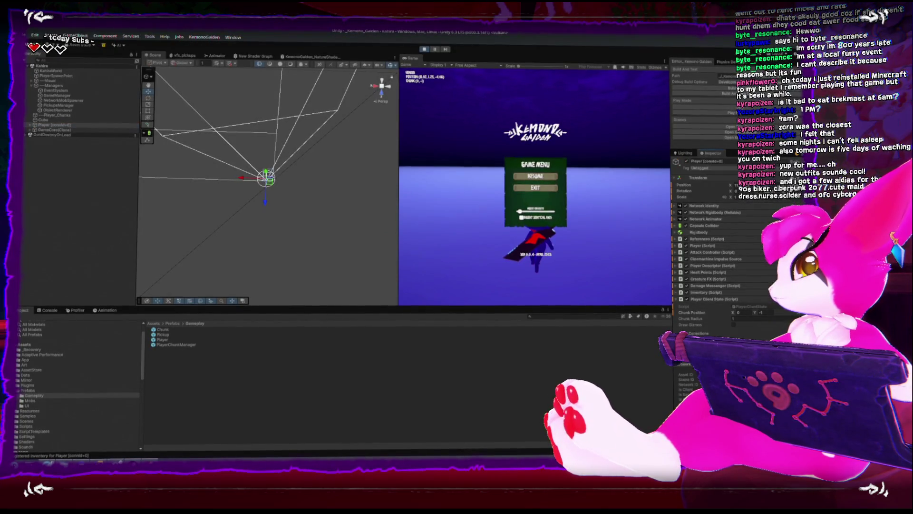
{"action": "right_click", "coordinate": [721, 157]}
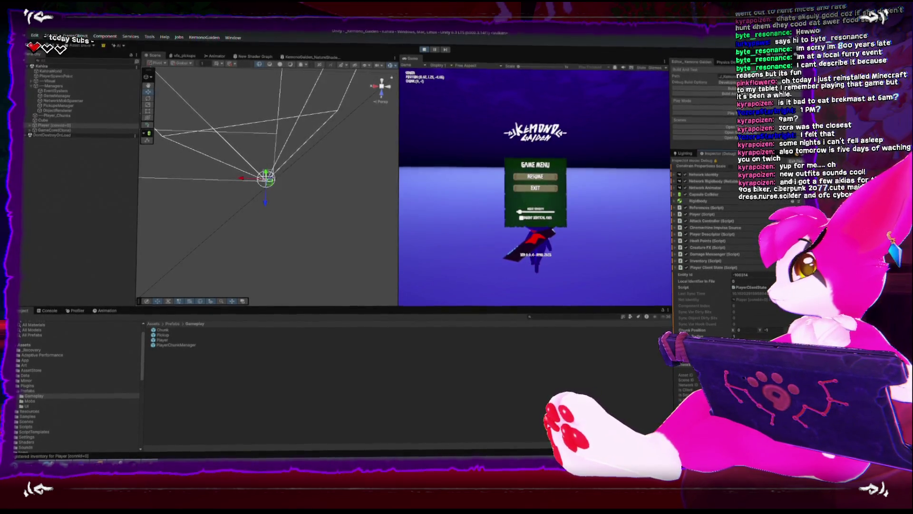
Move the player forward with W, then return to PlayerClientState in Rider
{"action": "left_click", "coordinate": [455, 229]}
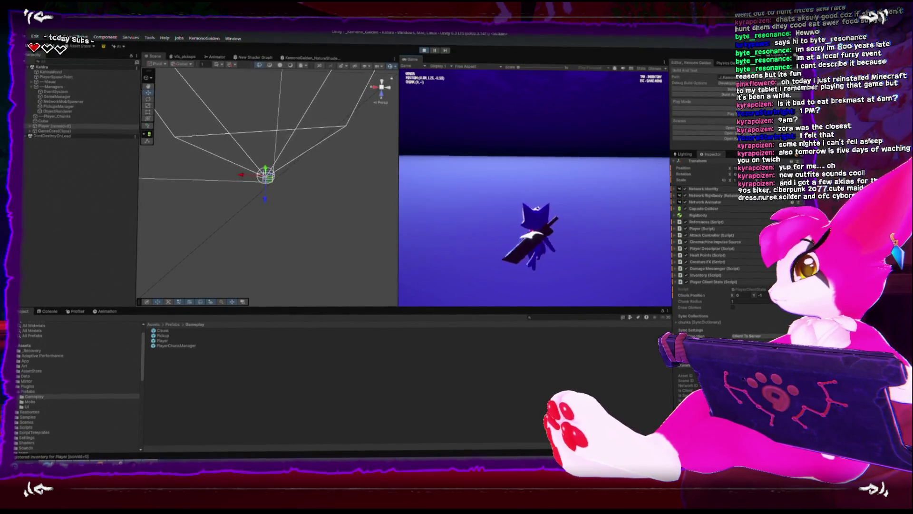
{"action": "key", "text": "w"}
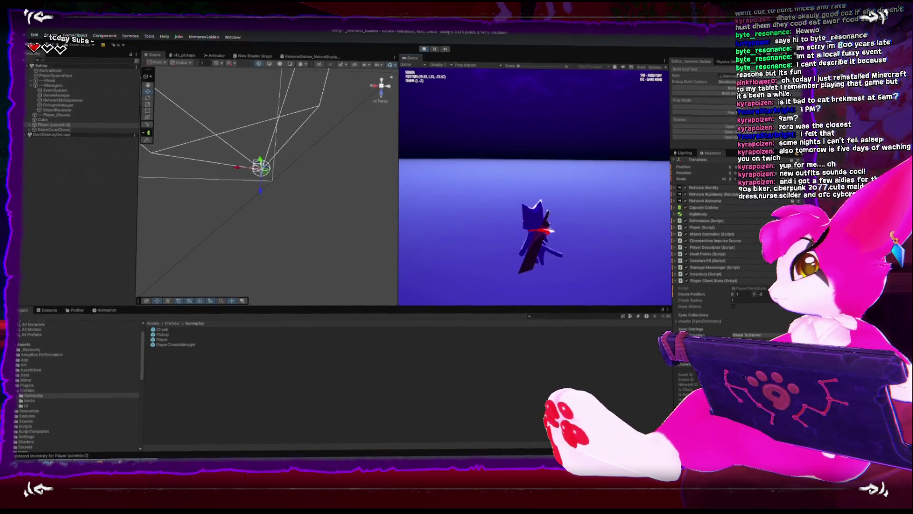
{"action": "key", "text": "w"}
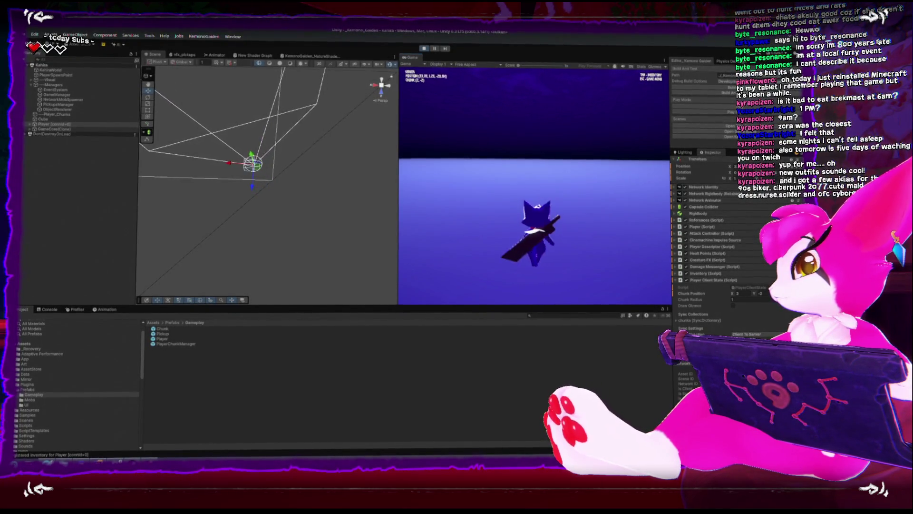
{"action": "key", "text": "Escape"}
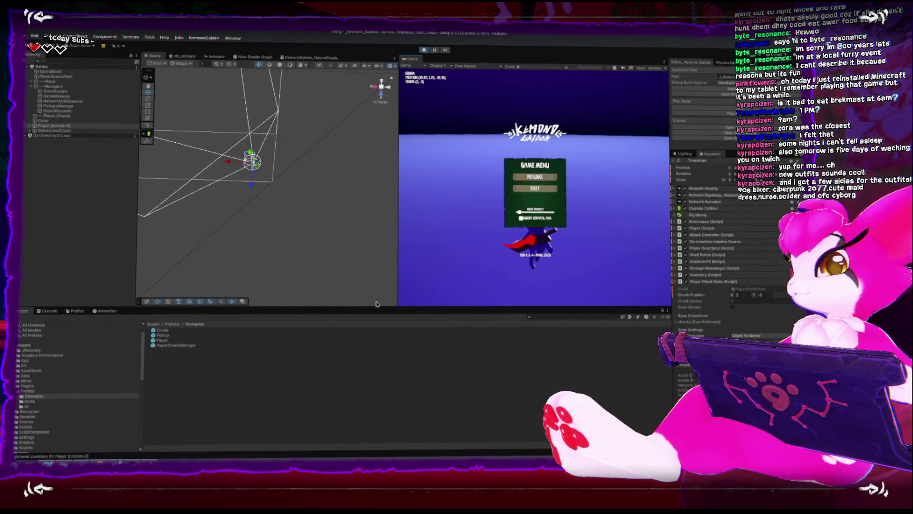
{"action": "left_click", "coordinate": [116, 459]}
{"action": "scroll", "coordinate": [278, 241], "scroll_direction": "down", "scroll_amount": 3}
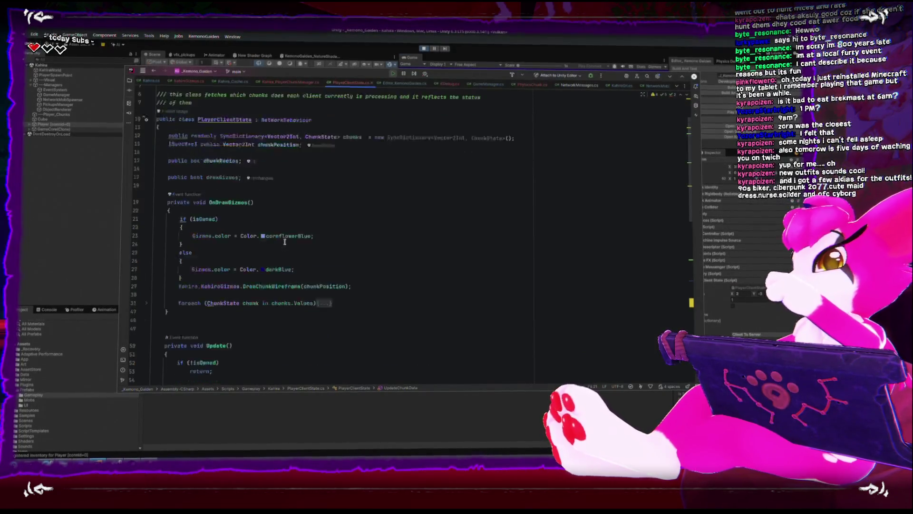
Insert a blank line after the chunkPosition assignment in UpdateChunkData, then go back to Unity
{"action": "scroll", "coordinate": [279, 242], "scroll_direction": "down", "scroll_amount": 7}
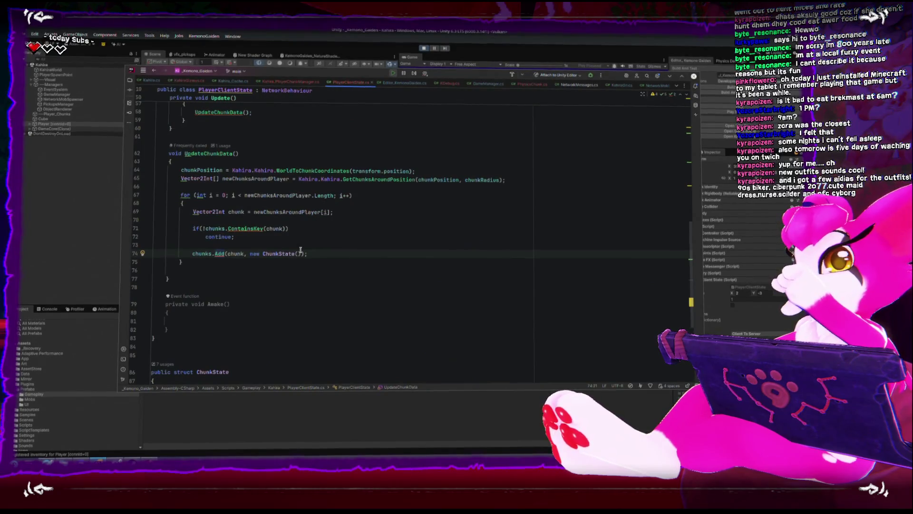
{"action": "left_click", "coordinate": [441, 171]}
{"action": "key", "text": "Return"}
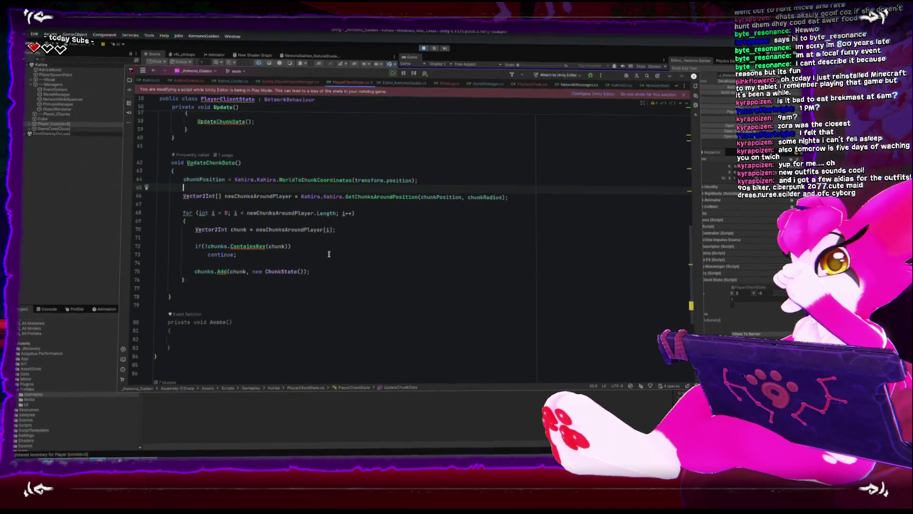
{"action": "left_click", "coordinate": [206, 245]}
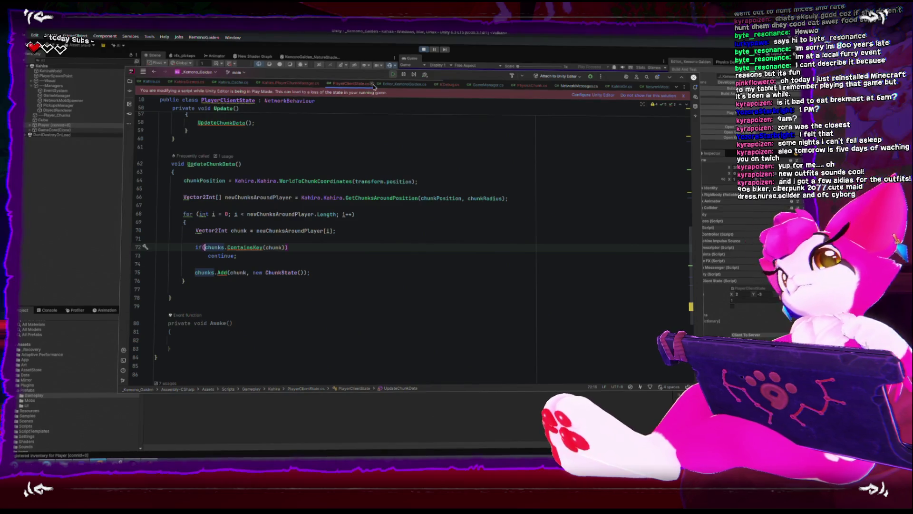
{"action": "key", "text": "alt+Tab"}
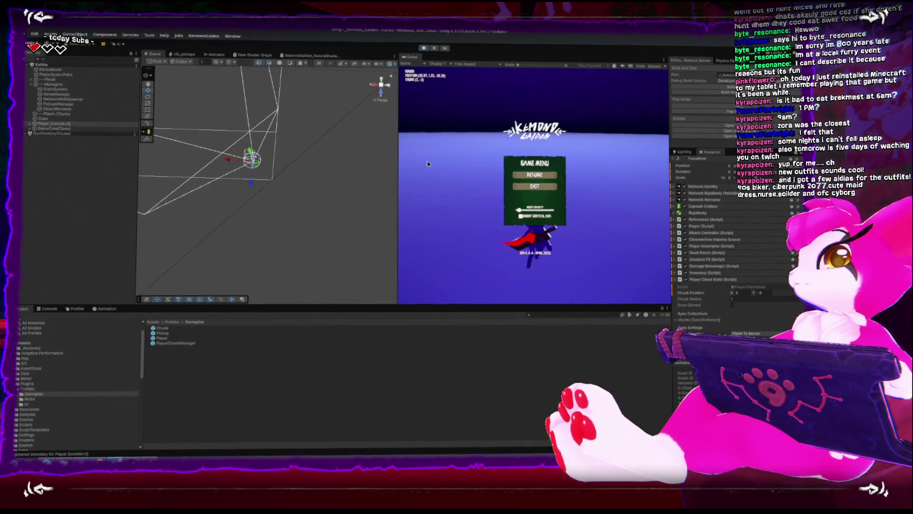
Restart Play mode and walk the player forward with W across several chunks
{"action": "left_click", "coordinate": [422, 49]}
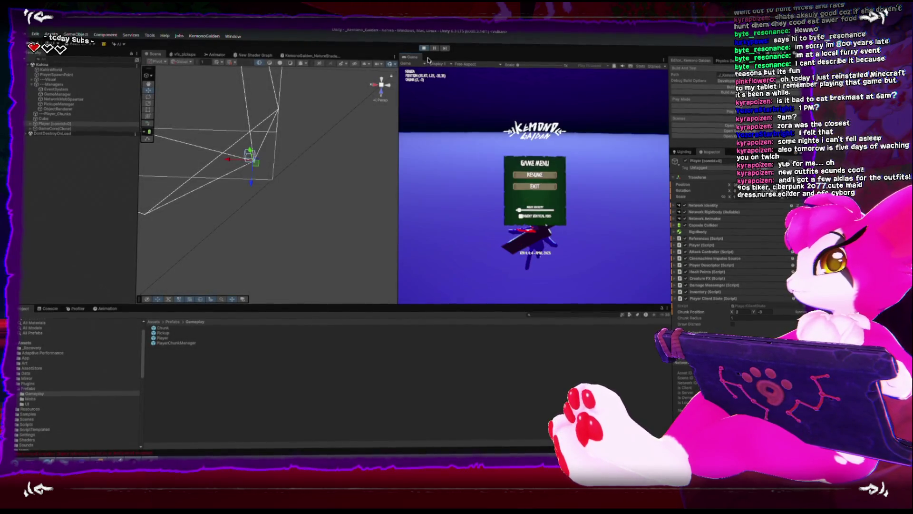
{"action": "left_click", "coordinate": [424, 48]}
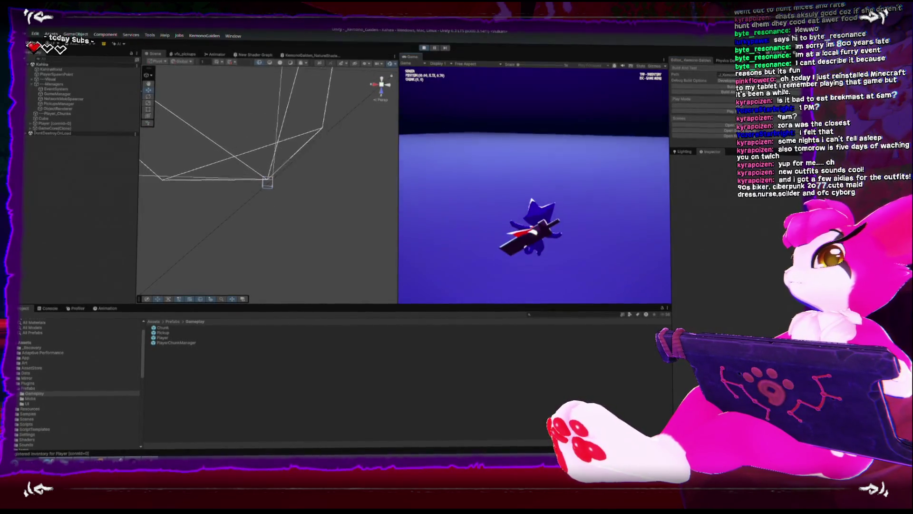
{"action": "key", "text": "w"}
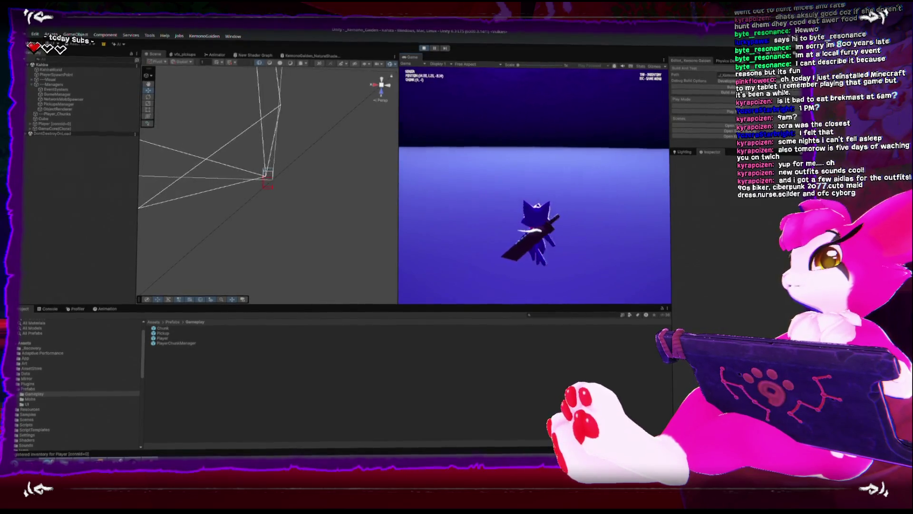
{"action": "key", "text": "w"}
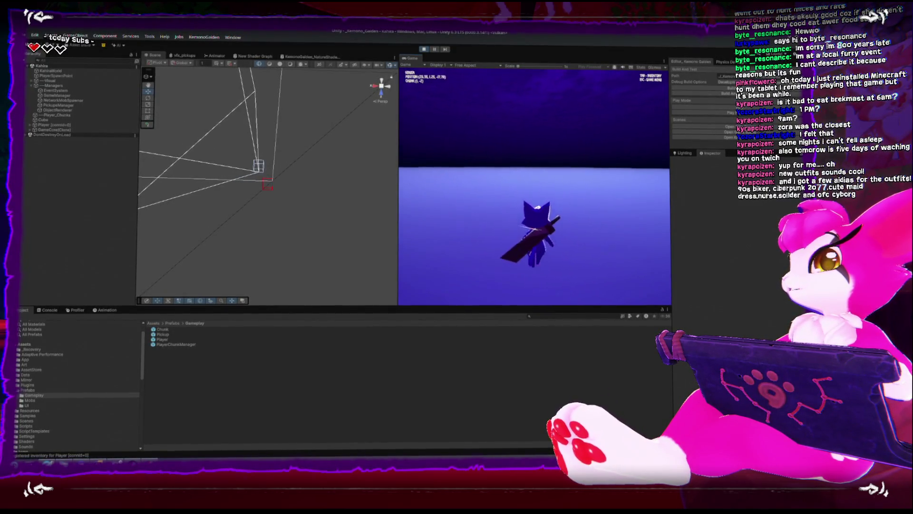
{"action": "key", "text": "w"}
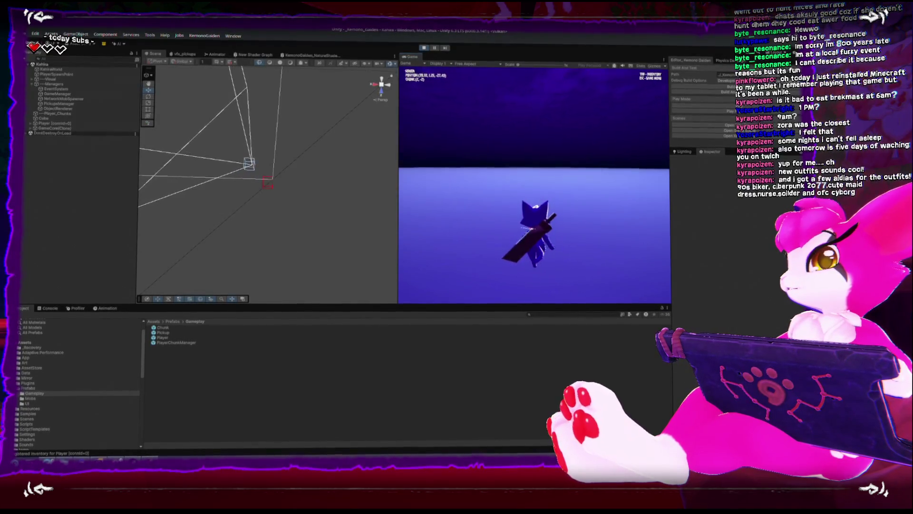
{"action": "key", "text": "w"}
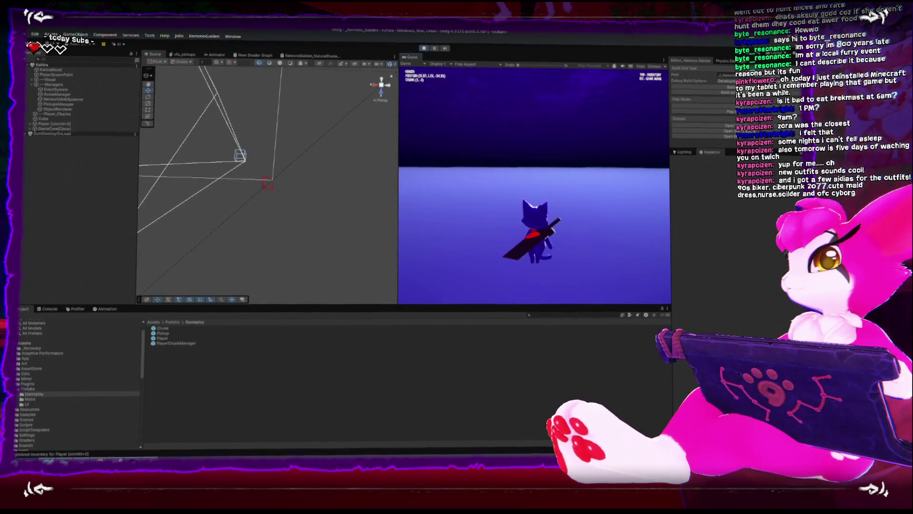
Open the in-game pause menu, stop Play mode, and return to Rider's UpdateChunkData code
{"action": "key", "text": "Escape"}
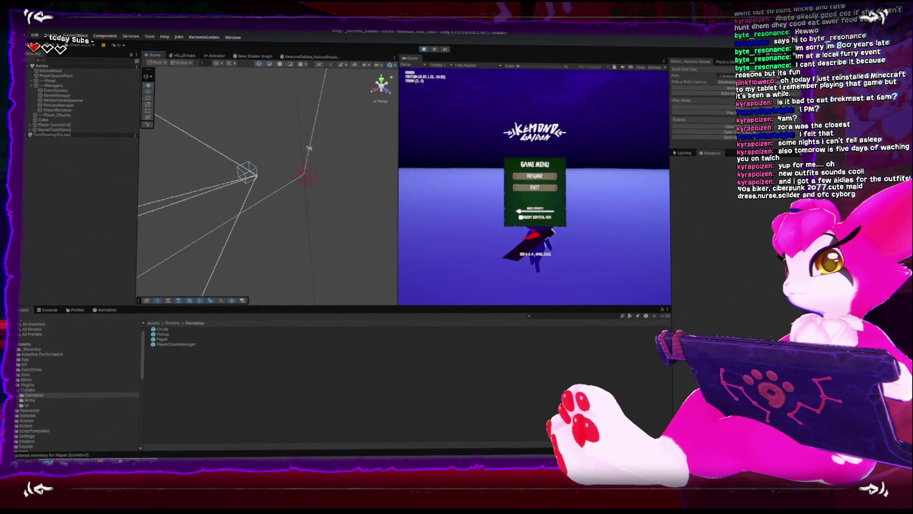
{"action": "key", "text": "ctrl+p"}
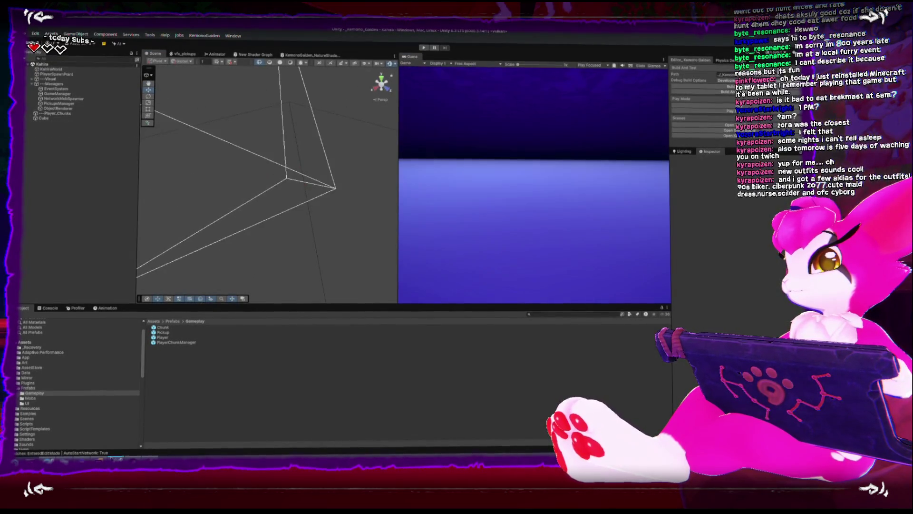
{"action": "key", "text": "alt+Tab"}
{"action": "scroll", "coordinate": [323, 298], "scroll_direction": "up", "scroll_amount": 2}
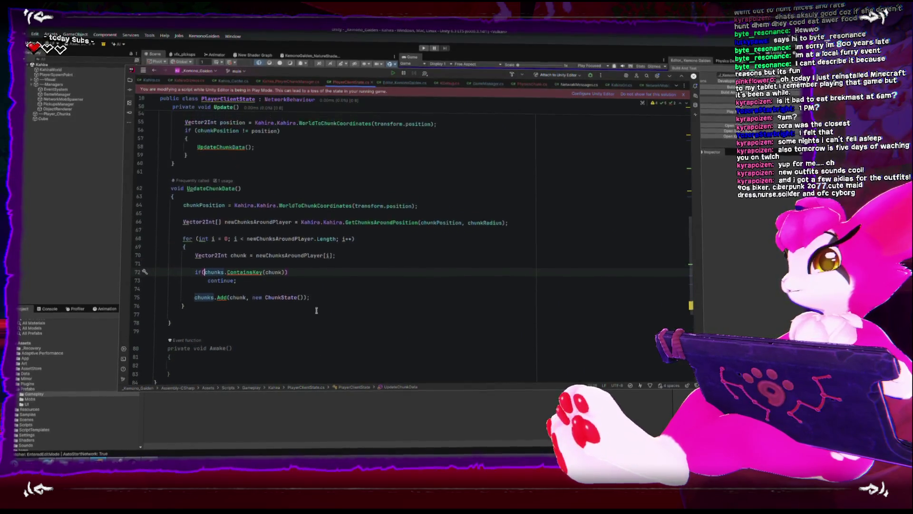
Add 'ChunkState chunkState = new ChunkState();' below the ContainsKey check in UpdateChunkData
{"action": "left_click", "coordinate": [322, 283]}
{"action": "left_click", "coordinate": [328, 290]}
{"action": "key", "text": "Return"}
{"action": "type", "text": "Chunk"}
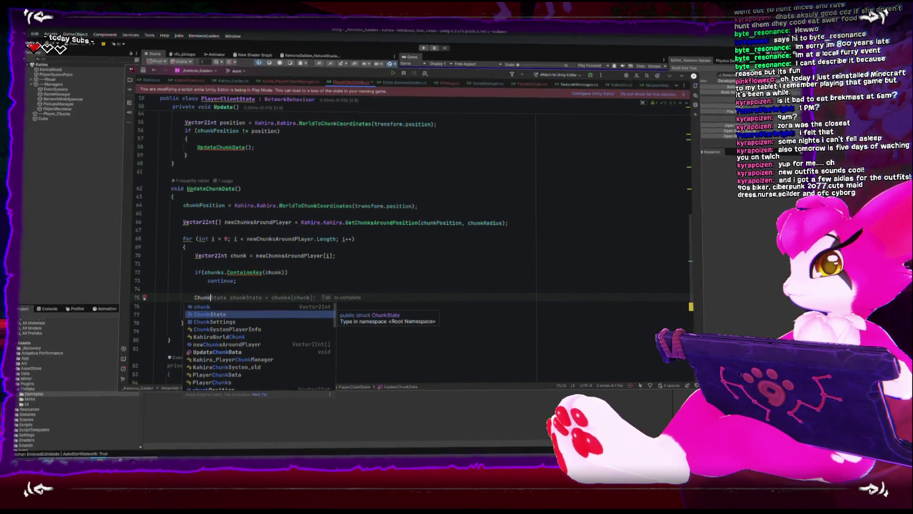
{"action": "key", "text": "Return"}
{"action": "type", "text": "chu"}
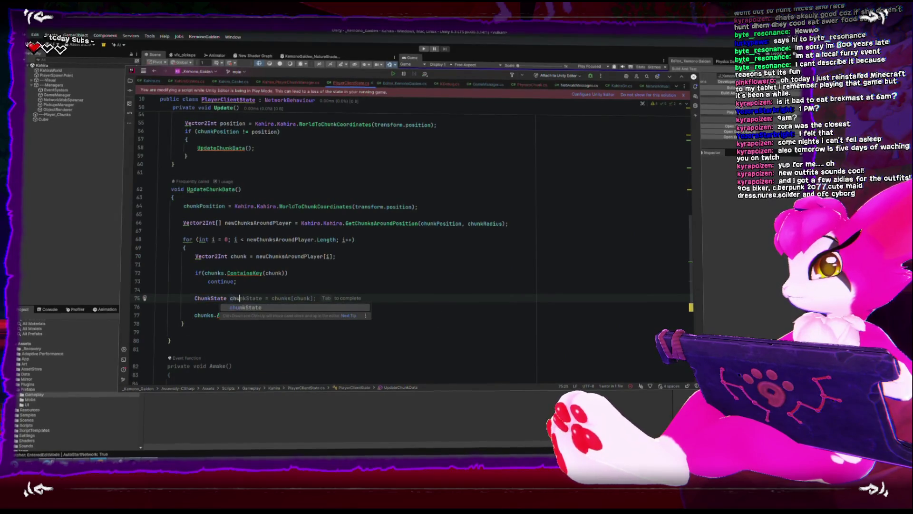
{"action": "type", "text": "nkState = new "}
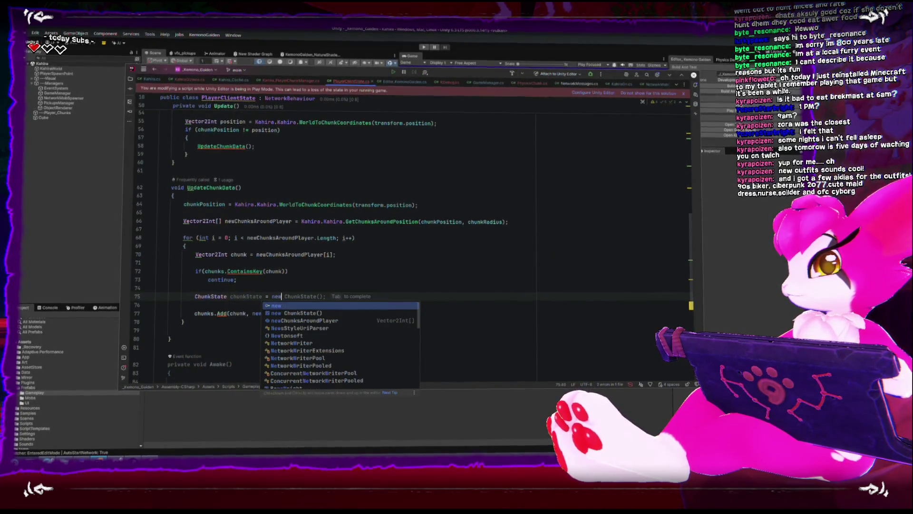
{"action": "type", "text": "ChunkState"}
{"action": "key", "text": "Return"}
{"action": "type", "text": ";"}
{"action": "key", "text": "Return"}
Set chunkState.chunk = chunk and pass chunkState to chunks.Add
{"action": "type", "text": "chunk"}
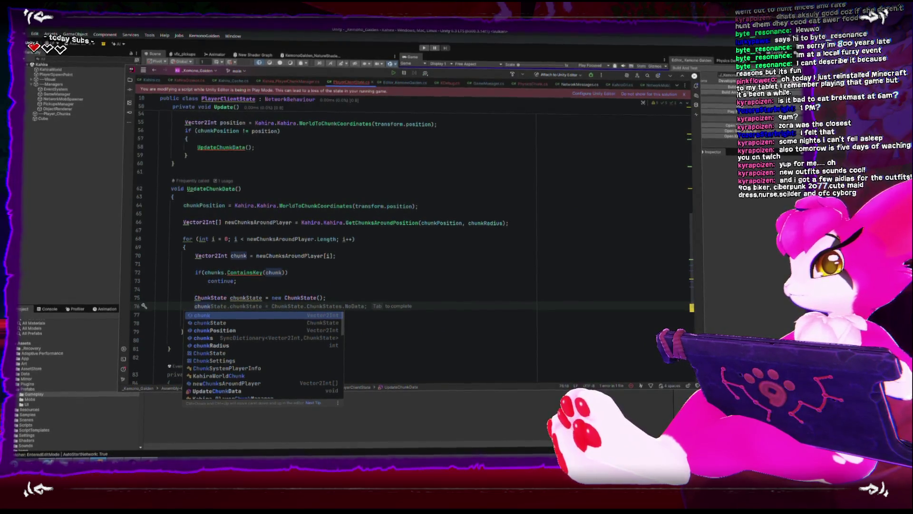
{"action": "type", "text": "s"}
{"action": "type", "text": "tate."}
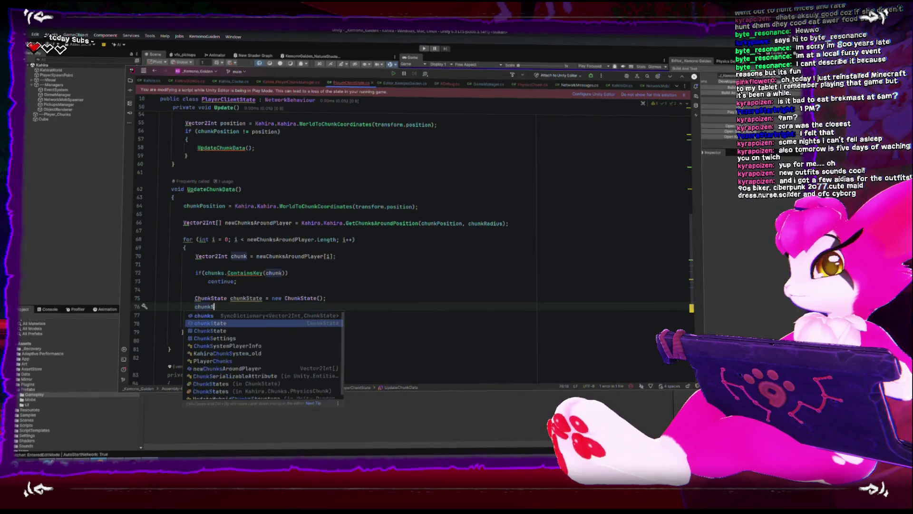
{"action": "type", "text": "chunk"}
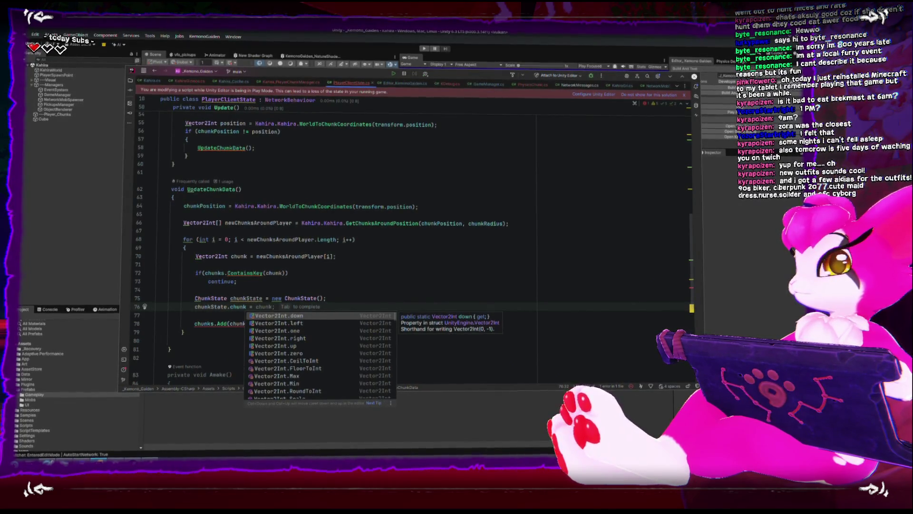
{"action": "key", "text": "Escape"}
{"action": "type", "text": "chunk;"}
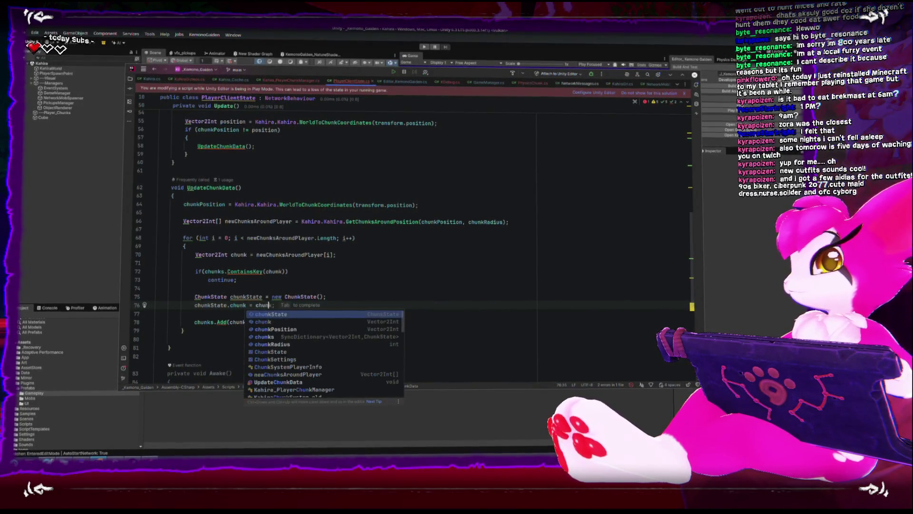
{"action": "double_click", "coordinate": [251, 298]}
{"action": "left_click", "coordinate": [252, 324]}
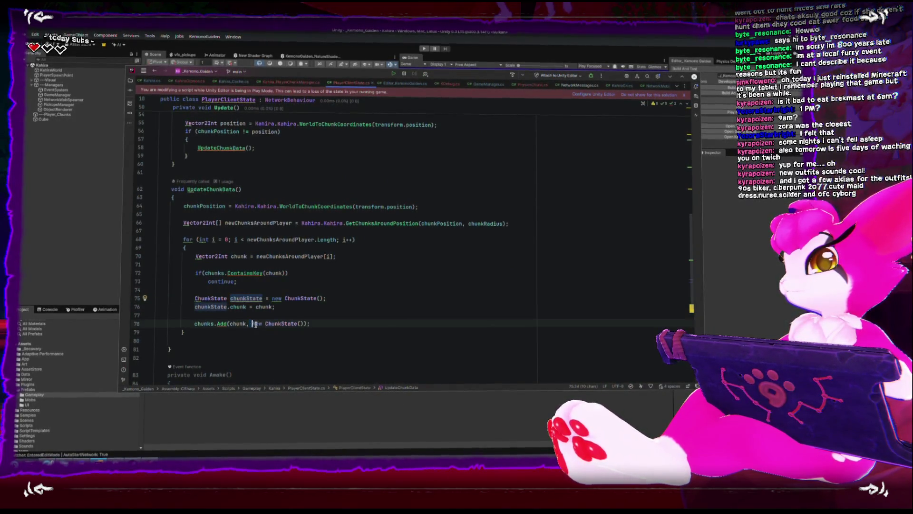
{"action": "left_click", "coordinate": [317, 346]}
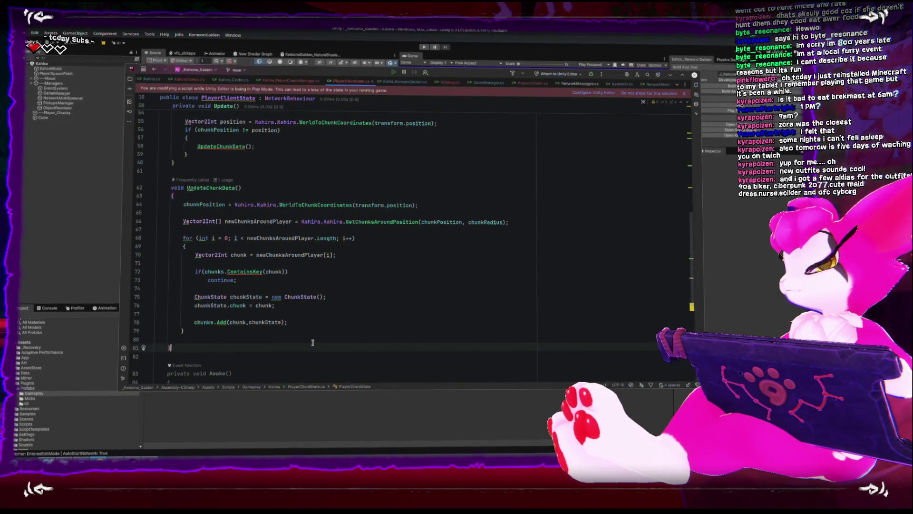
{"action": "key", "text": "alt+Tab"}
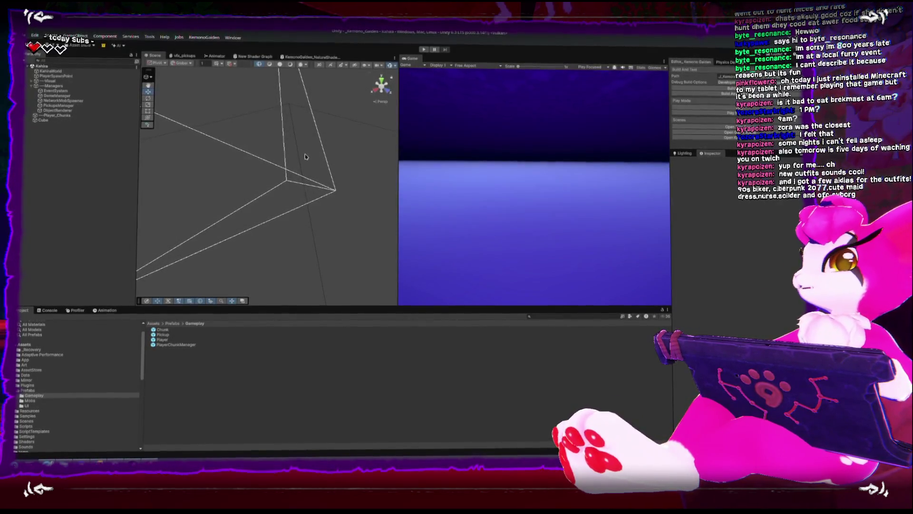
Play-test the scene, orbit to inspect the red chunk wireframe grid around the player, then stop
{"action": "mouse_move", "coordinate": [262, 119]}
{"action": "left_mouse_down"}
{"action": "mouse_move", "coordinate": [320, 171]}
{"action": "mouse_move", "coordinate": [307, 148]}
{"action": "mouse_move", "coordinate": [296, 258]}
{"action": "left_mouse_up"}
{"action": "mouse_move", "coordinate": [253, 152]}
{"action": "left_mouse_down"}
{"action": "mouse_move", "coordinate": [292, 183]}
{"action": "mouse_move", "coordinate": [314, 143]}
{"action": "left_mouse_up"}
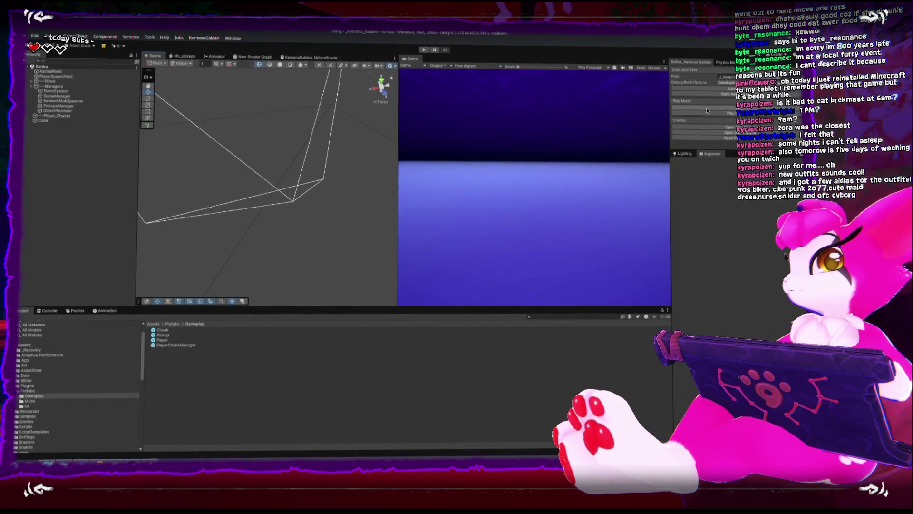
{"action": "key", "text": "ctrl+p"}
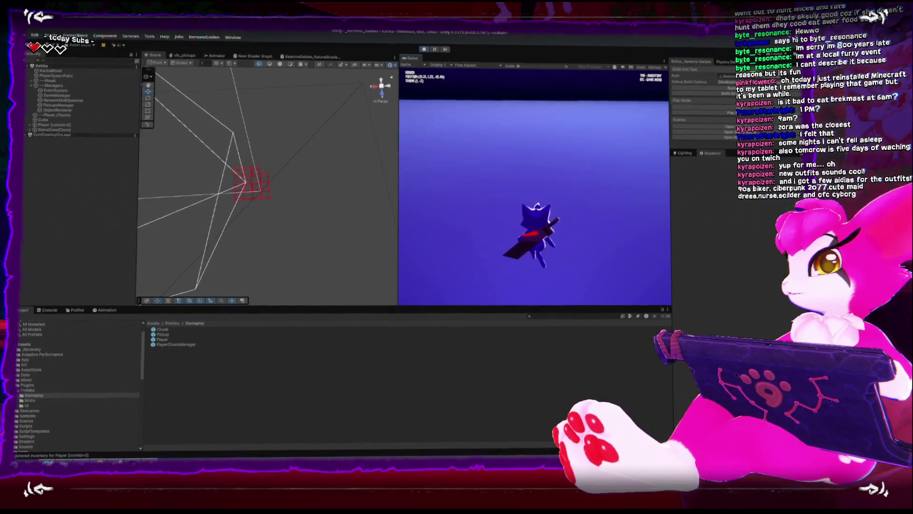
{"action": "key", "text": "Escape"}
{"action": "mouse_move", "coordinate": [208, 207]}
{"action": "left_mouse_down"}
{"action": "mouse_move", "coordinate": [298, 116]}
{"action": "mouse_move", "coordinate": [305, 190]}
{"action": "mouse_move", "coordinate": [314, 212]}
{"action": "mouse_move", "coordinate": [326, 204]}
{"action": "mouse_move", "coordinate": [325, 194]}
{"action": "mouse_move", "coordinate": [284, 187]}
{"action": "mouse_move", "coordinate": [328, 176]}
{"action": "mouse_move", "coordinate": [342, 190]}
{"action": "mouse_move", "coordinate": [402, 52]}
{"action": "left_mouse_up"}
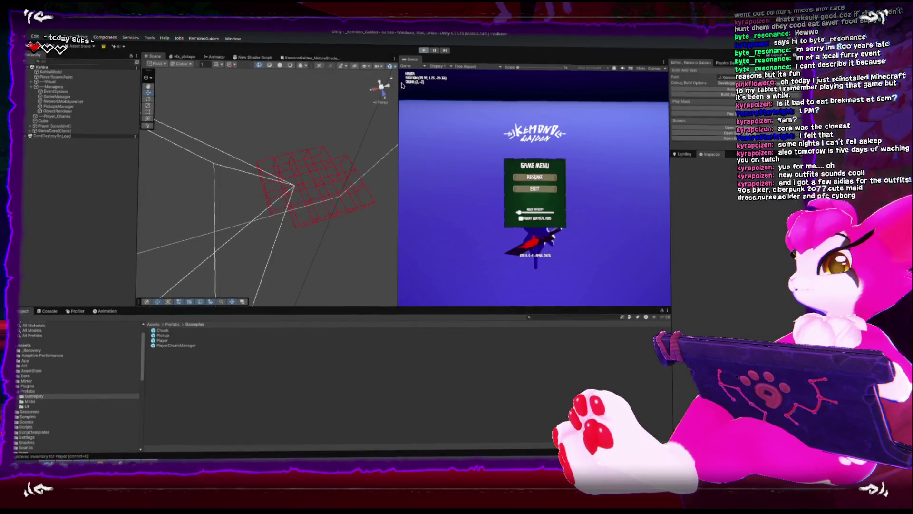
{"action": "left_click", "coordinate": [425, 51]}
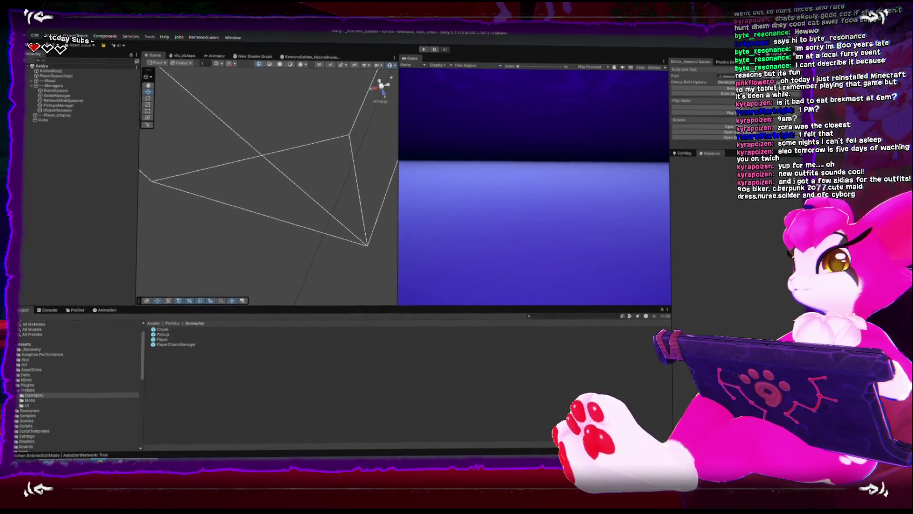
Delete the stray blank line in OnDrawGizmos
{"action": "key", "text": "alt+Tab"}
{"action": "scroll", "coordinate": [282, 350], "scroll_direction": "up", "scroll_amount": 15}
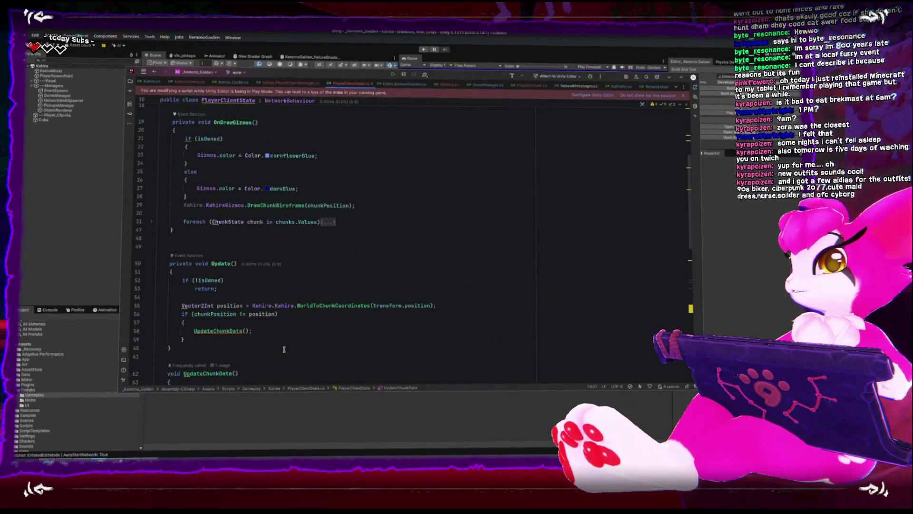
{"action": "scroll", "coordinate": [242, 330], "scroll_direction": "down", "scroll_amount": 4}
{"action": "left_click", "coordinate": [196, 257]}
{"action": "key", "text": "BackSpace"}
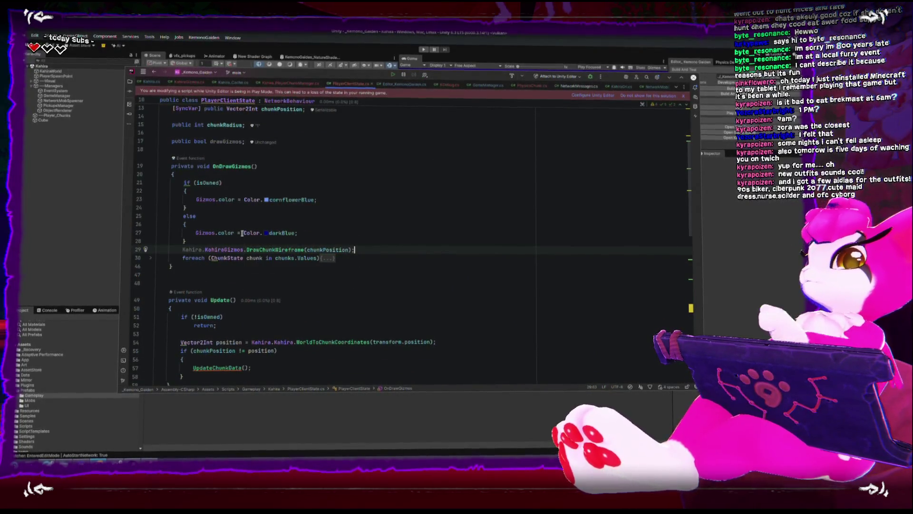
Move the isOwned colour block and DrawChunkWireframe call below the chunk-state foreach loop
{"action": "left_click", "coordinate": [150, 259]}
{"action": "mouse_move", "coordinate": [184, 183]}
{"action": "left_mouse_down"}
{"action": "mouse_move", "coordinate": [185, 218]}
{"action": "mouse_move", "coordinate": [286, 248]}
{"action": "mouse_move", "coordinate": [354, 250]}
{"action": "left_mouse_up"}
{"action": "key", "text": "BackSpace"}
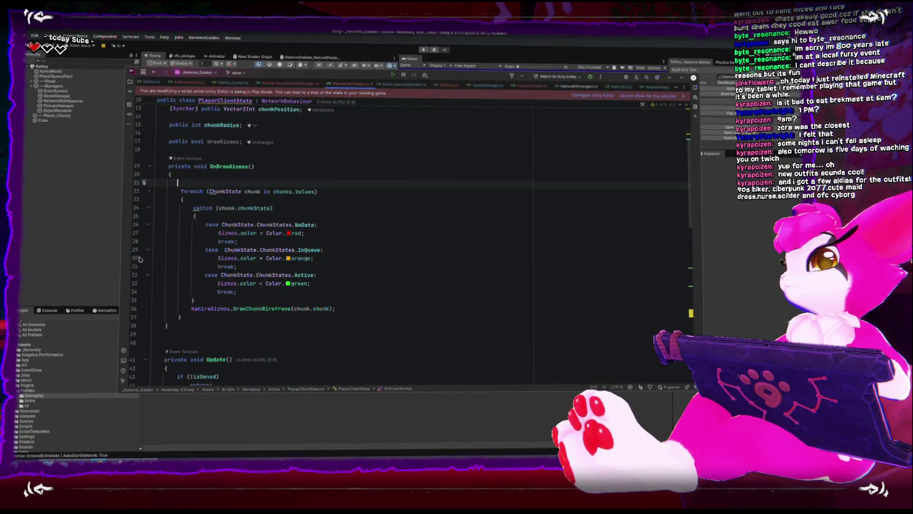
{"action": "left_click", "coordinate": [312, 307]}
{"action": "left_click", "coordinate": [310, 323]}
{"action": "left_click", "coordinate": [310, 317]}
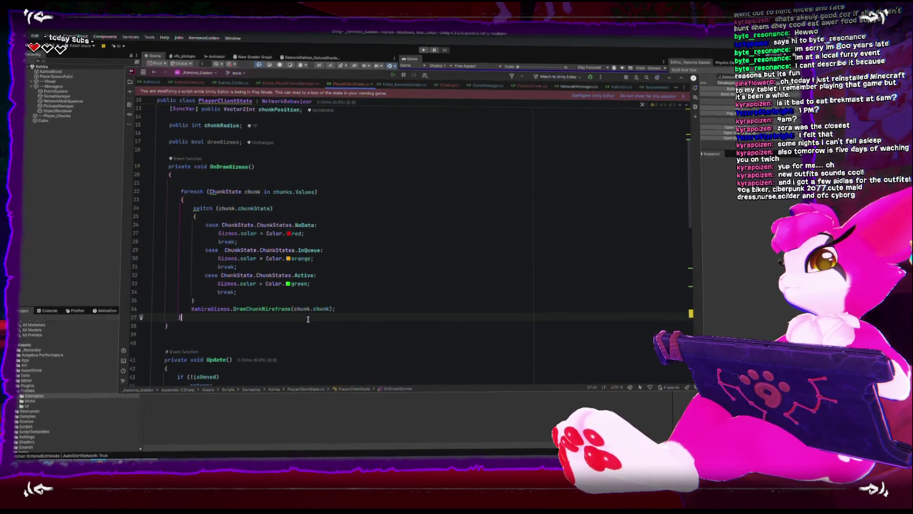
{"action": "key", "text": "ctrl+v"}
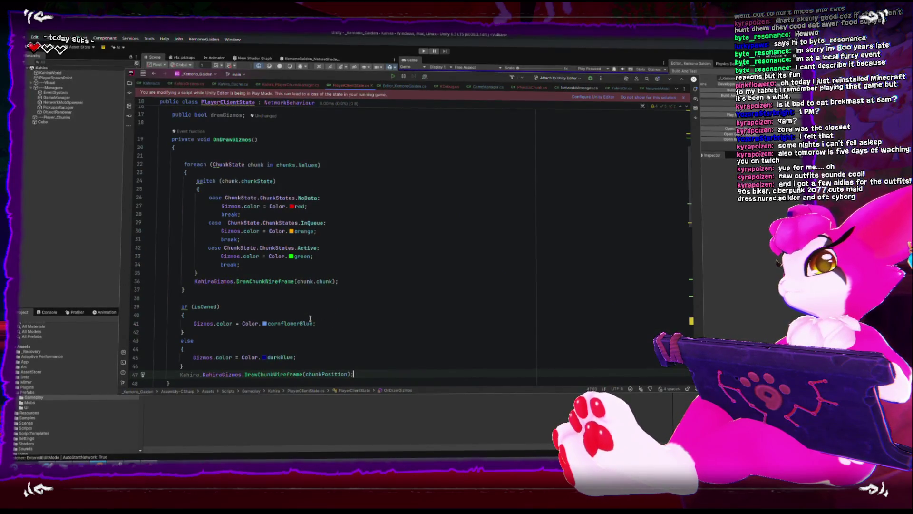
{"action": "left_click", "coordinate": [201, 296]}
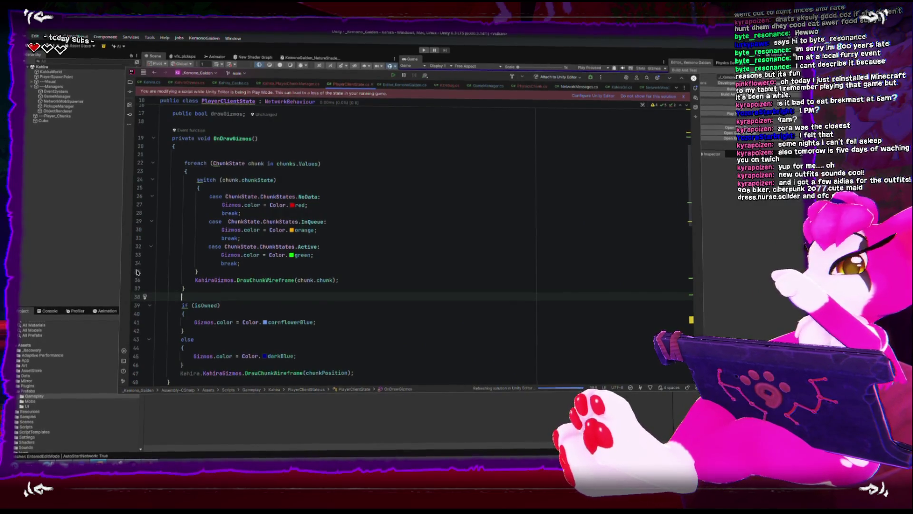
{"action": "left_click", "coordinate": [80, 259]}
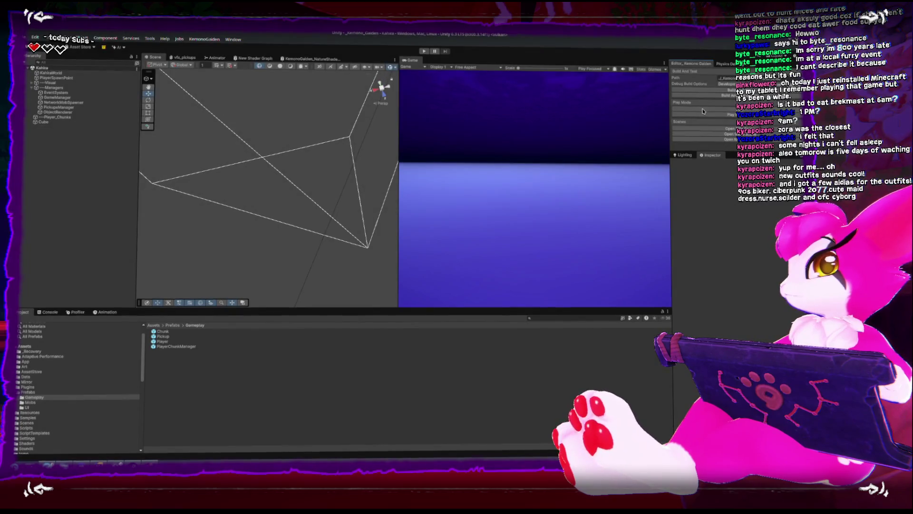
Enter Play mode, walk the player with S and D into new chunks, then stop playing
{"action": "key", "text": "ctrl+p"}
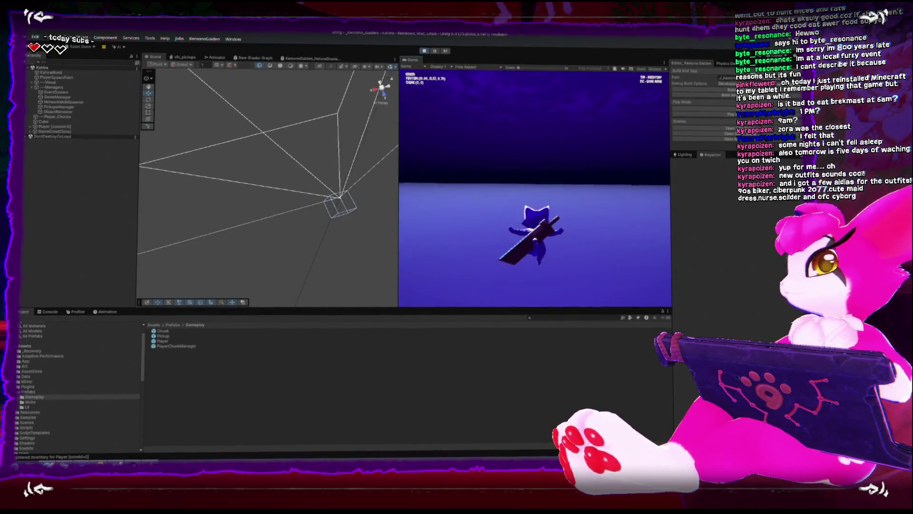
{"action": "key", "text": "s"}
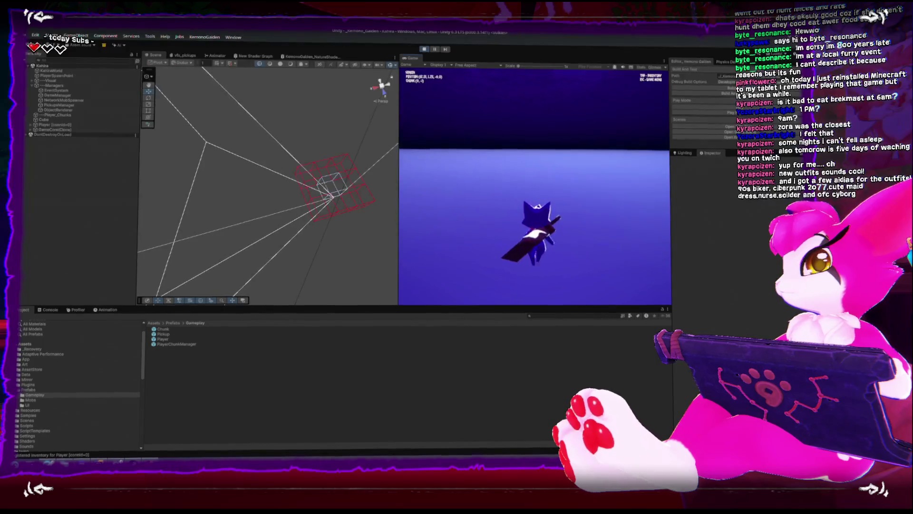
{"action": "key", "text": "d"}
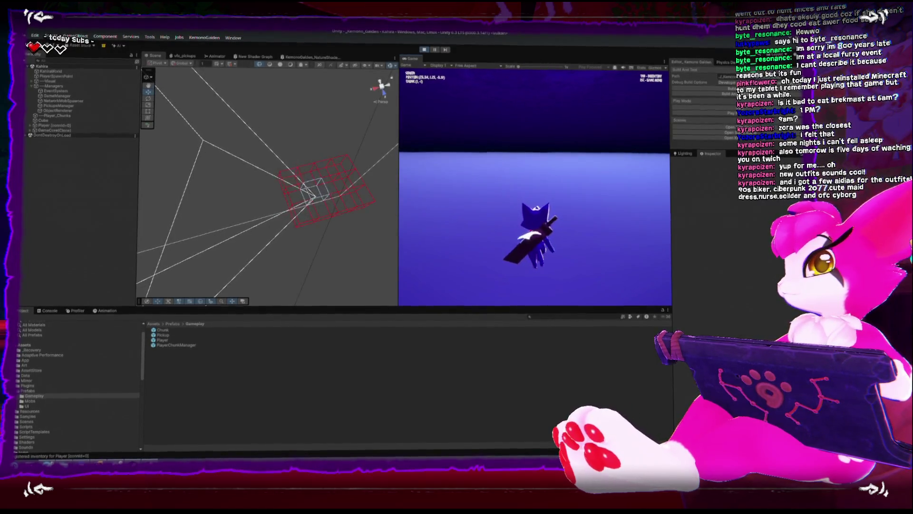
{"action": "key", "text": "Escape"}
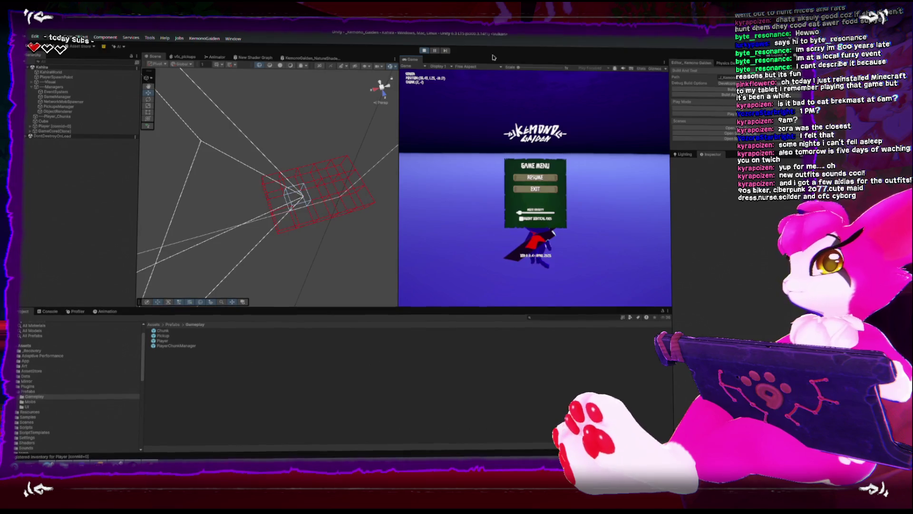
{"action": "key", "text": "ctrl+p"}
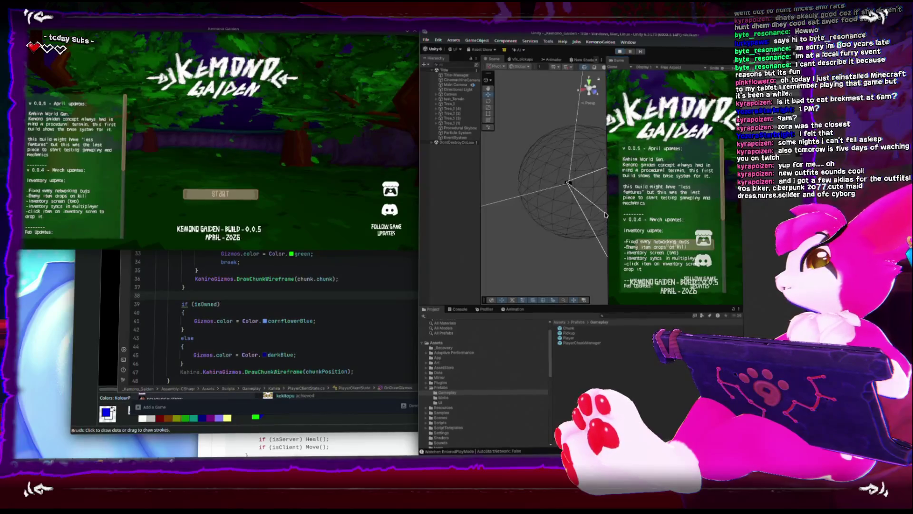
Widen the Game view, start as Host from the title menu, then widen the Scene view again
{"action": "left_click_drag", "start_coordinate": [608, 214], "coordinate": [551, 217]}
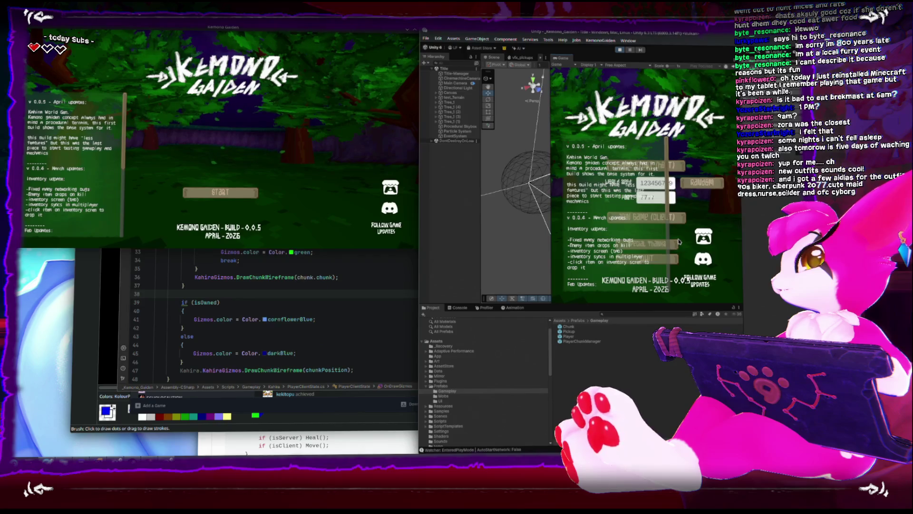
{"action": "left_click", "coordinate": [659, 166]}
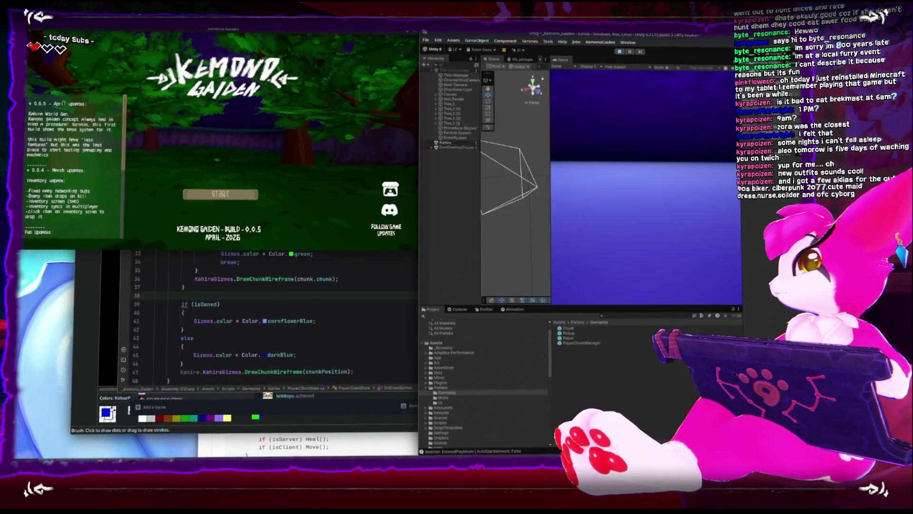
{"action": "left_click_drag", "start_coordinate": [551, 222], "coordinate": [600, 222]}
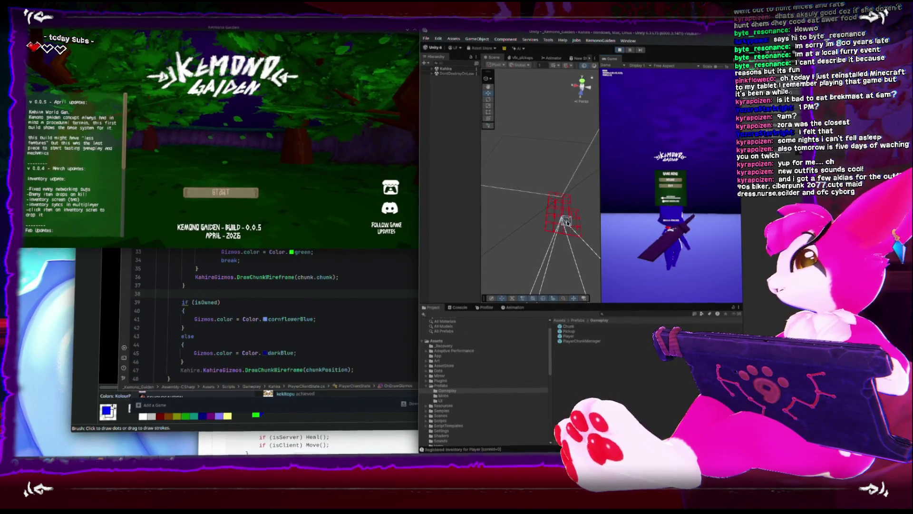
{"action": "left_click", "coordinate": [284, 189]}
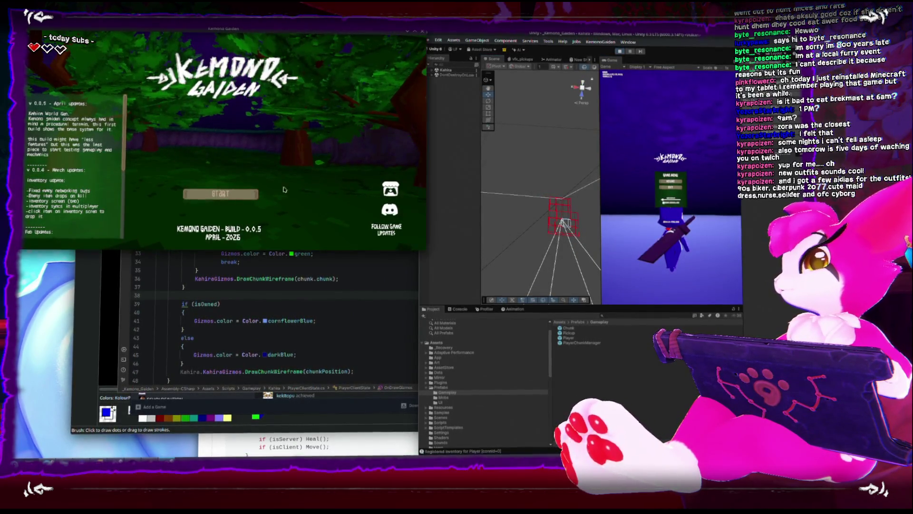
Join the editor host at localhost:7777 from the build's Join screen and resume play
{"action": "left_click", "coordinate": [240, 194]}
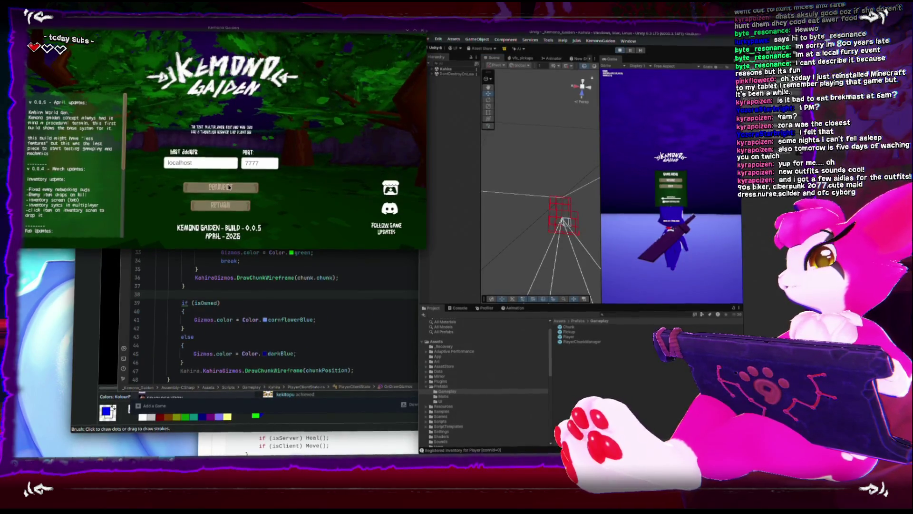
{"action": "left_click", "coordinate": [229, 187]}
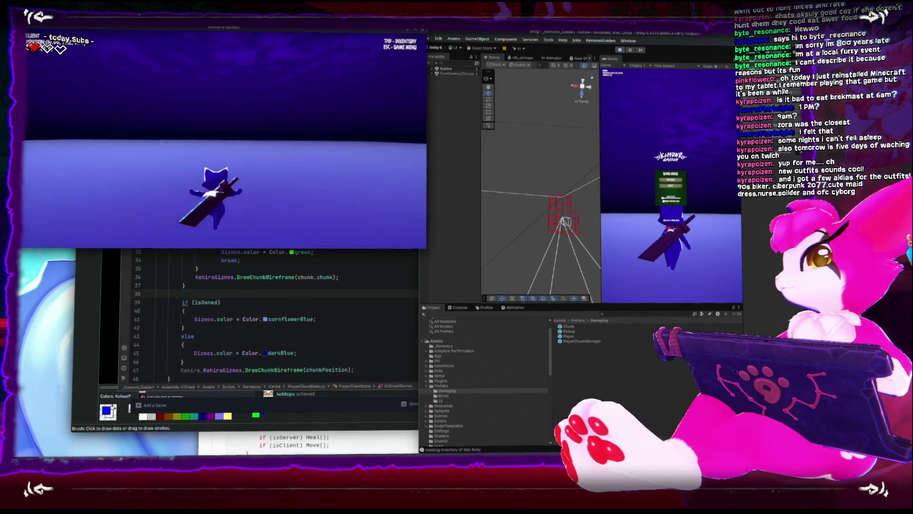
{"action": "key", "text": "Escape"}
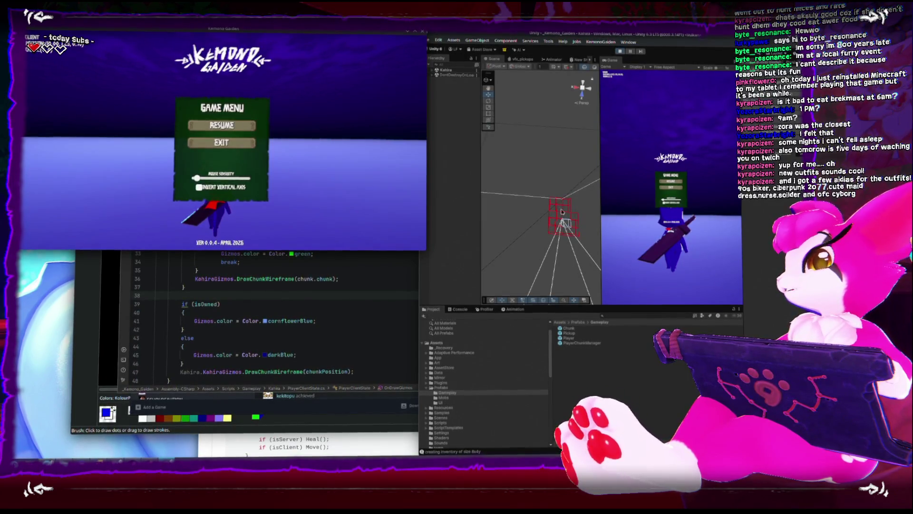
{"action": "key", "text": "Escape"}
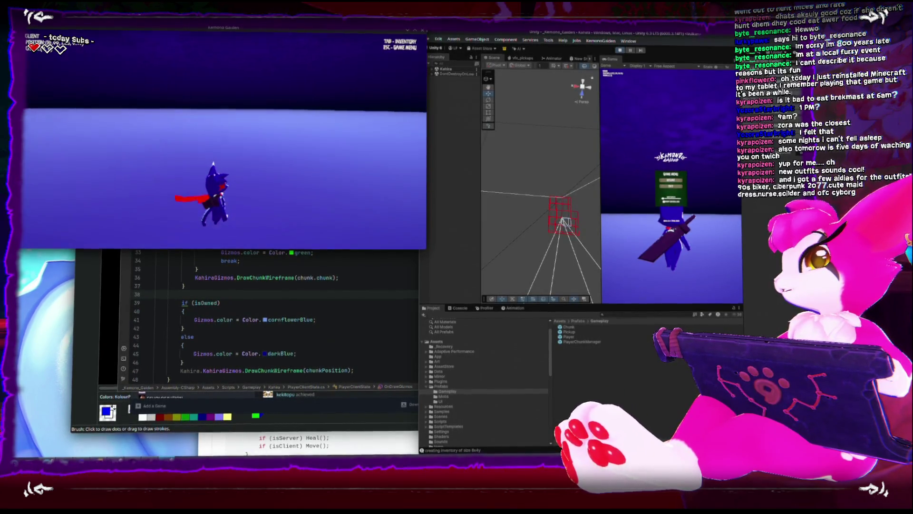
{"action": "key", "text": "Escape"}
{"action": "key", "text": "Escape"}
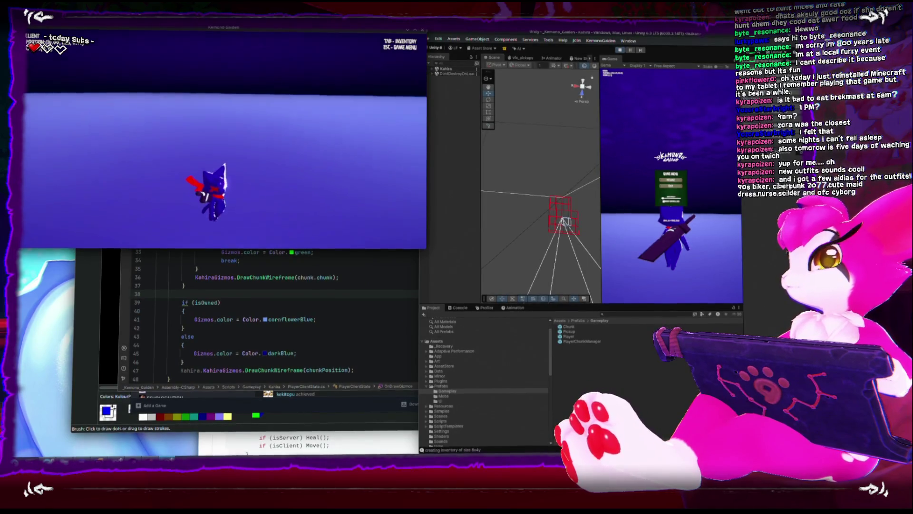
{"action": "key", "text": "Escape"}
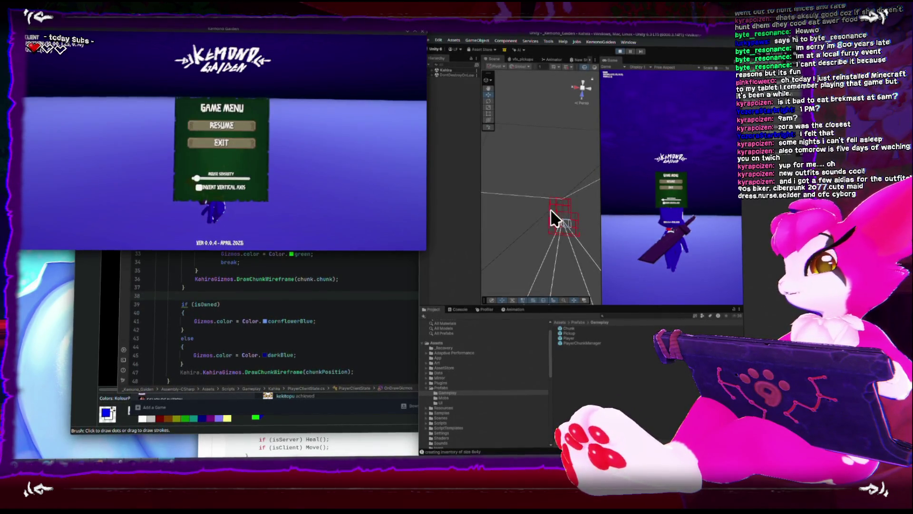
{"action": "key", "text": "Escape"}
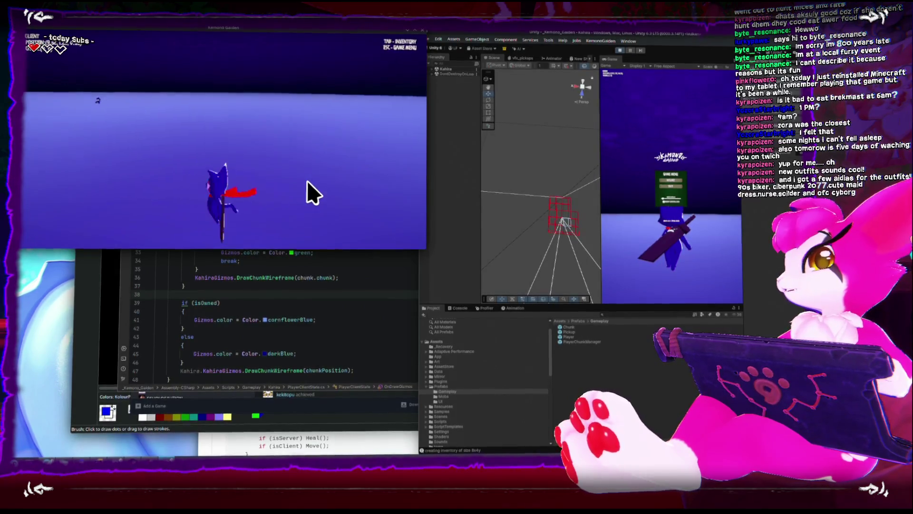
{"action": "left_click", "coordinate": [307, 179]}
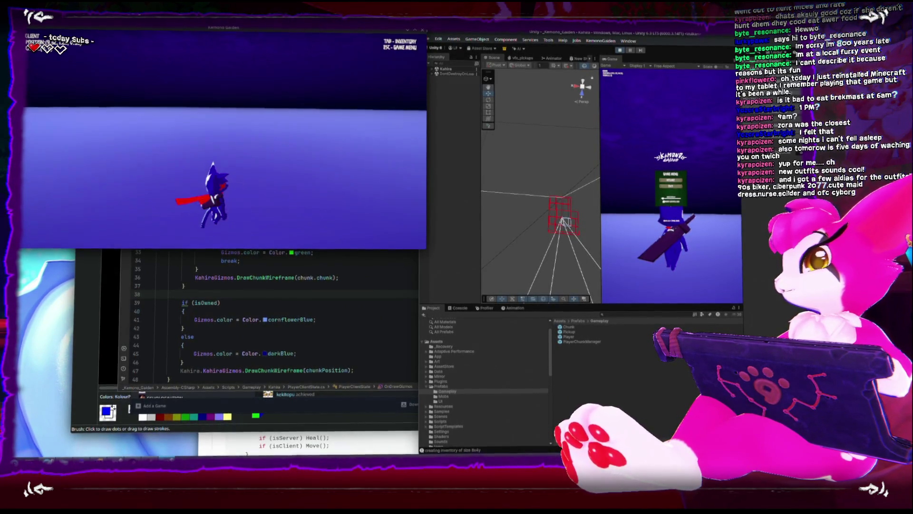
Walk the client character forward, then stop Play mode and maximise the Unity Editor
{"action": "key", "text": "w"}
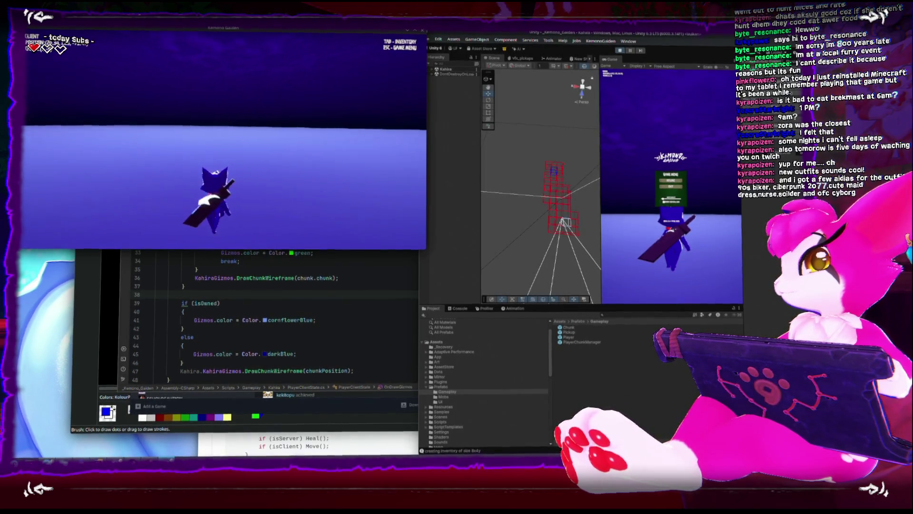
{"action": "key", "text": "Escape"}
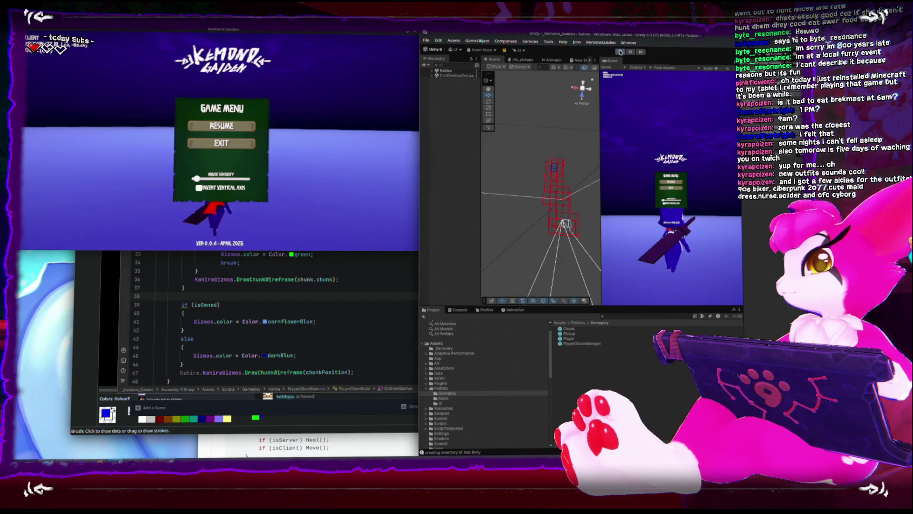
{"action": "left_click", "coordinate": [620, 51]}
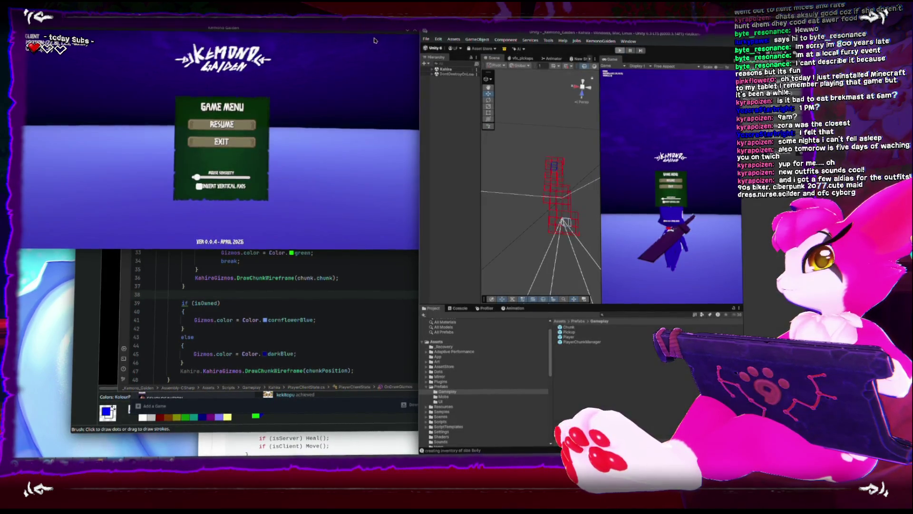
{"action": "double_click", "coordinate": [461, 32]}
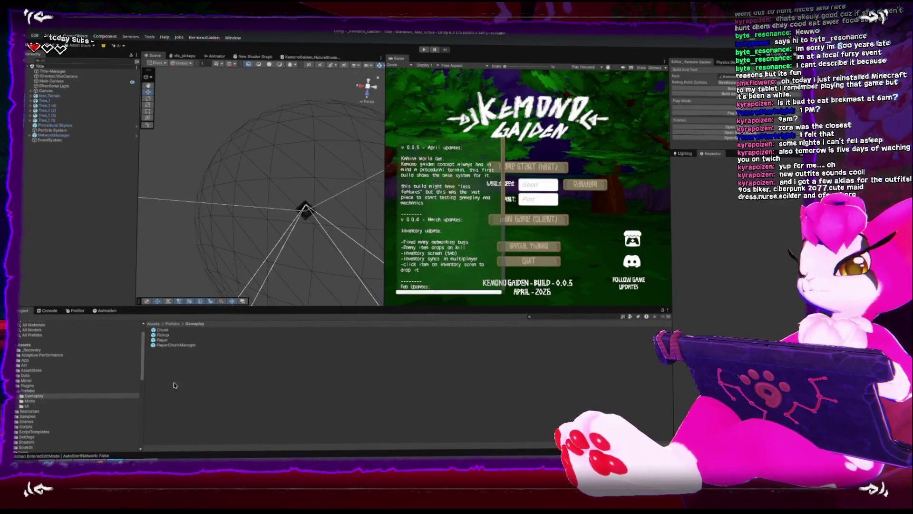
Review UpdateChunkData in PlayerClientState.cs, checking quick info on its symbols around line 68
{"action": "key", "text": "alt+Tab"}
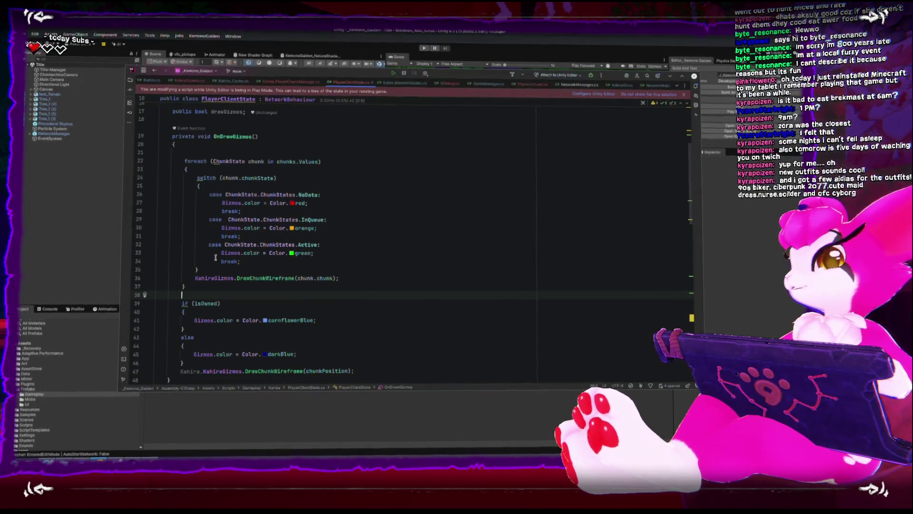
{"action": "scroll", "coordinate": [254, 275], "scroll_direction": "up", "scroll_amount": 5}
{"action": "scroll", "coordinate": [245, 269], "scroll_direction": "down", "scroll_amount": 11}
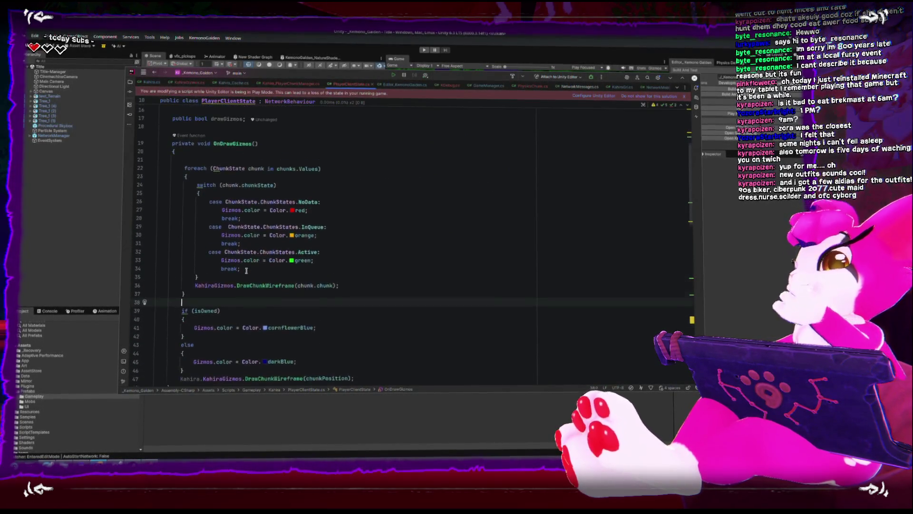
{"action": "scroll", "coordinate": [241, 266], "scroll_direction": "down", "scroll_amount": 5}
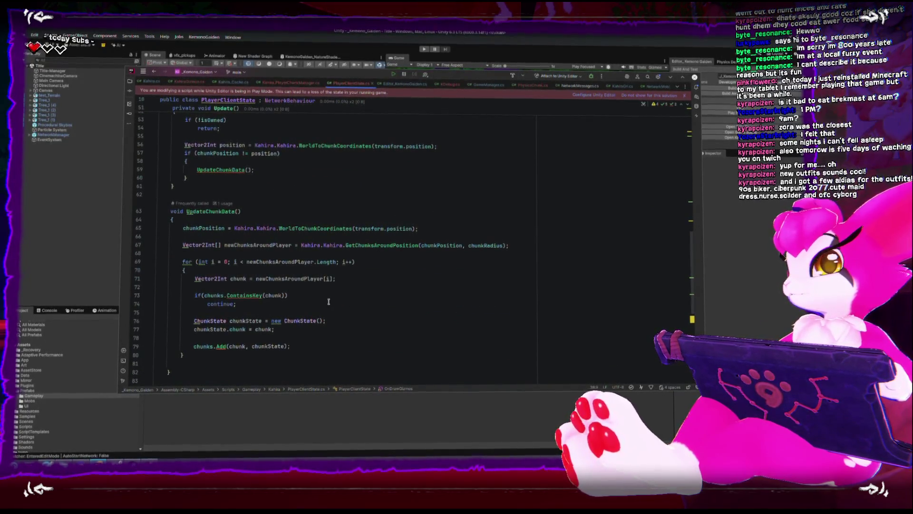
{"action": "scroll", "coordinate": [317, 302], "scroll_direction": "down", "scroll_amount": 2}
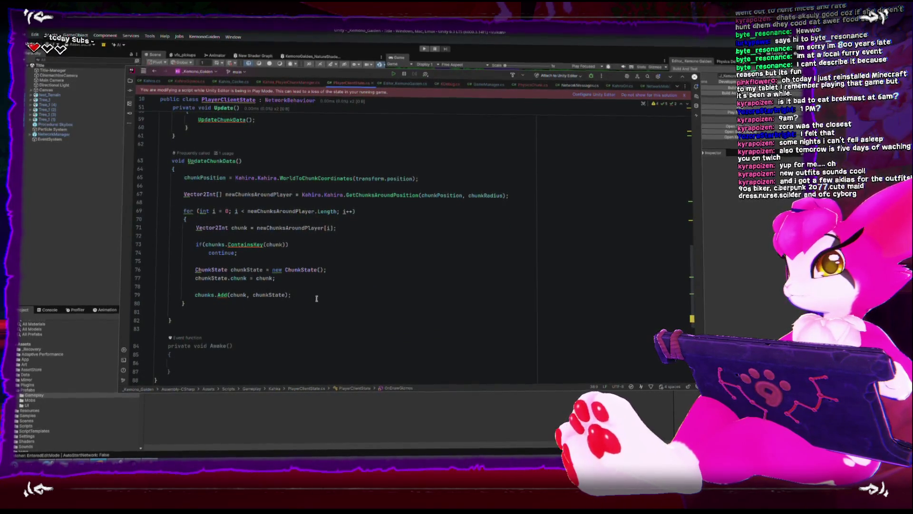
{"action": "left_click", "coordinate": [207, 203]}
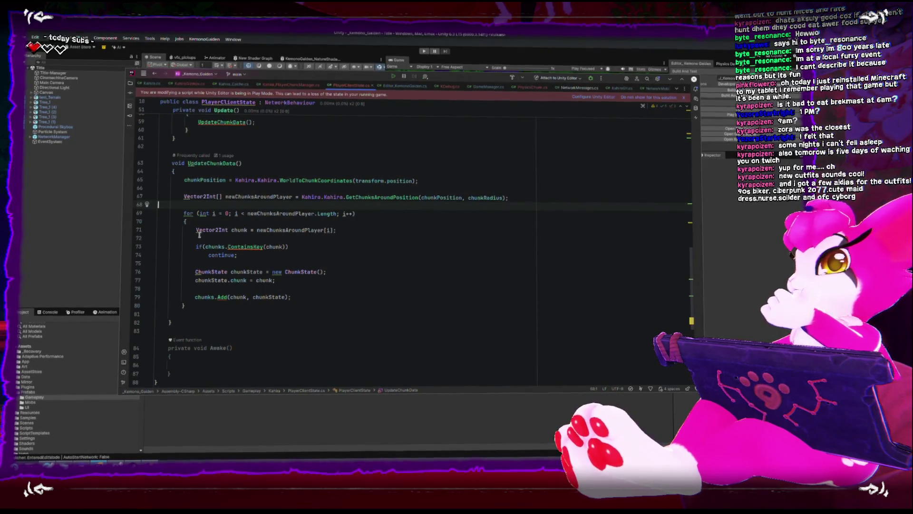
{"action": "mouse_move", "coordinate": [198, 232]}
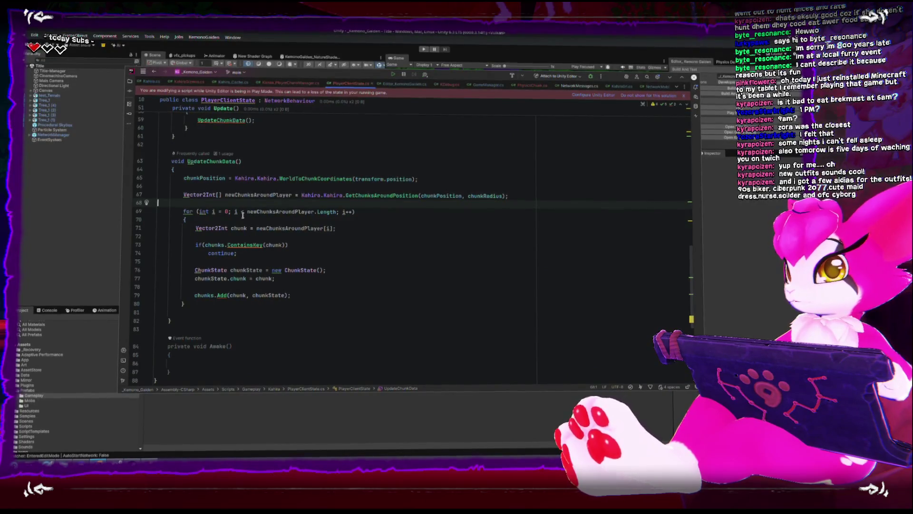
{"action": "scroll", "coordinate": [241, 216], "scroll_direction": "up", "scroll_amount": 15}
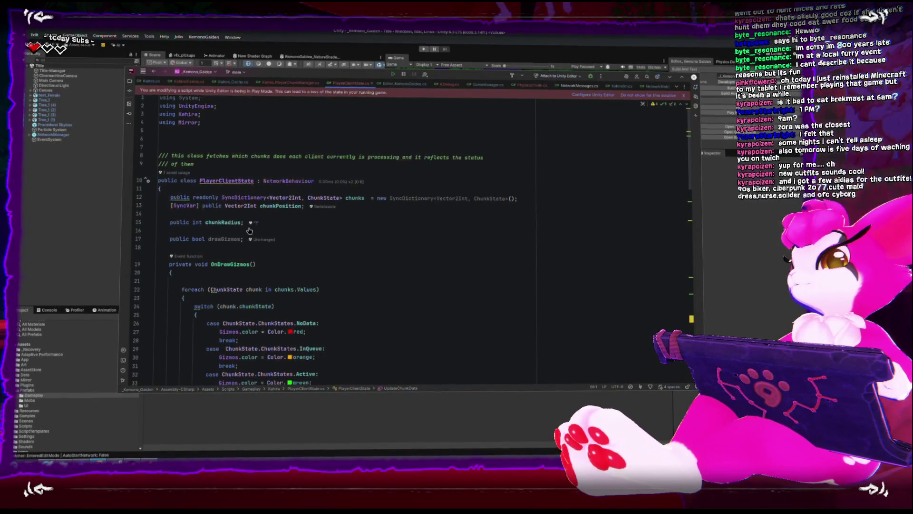
{"action": "scroll", "coordinate": [249, 230], "scroll_direction": "down", "scroll_amount": 15}
{"action": "scroll", "coordinate": [246, 230], "scroll_direction": "down", "scroll_amount": 2}
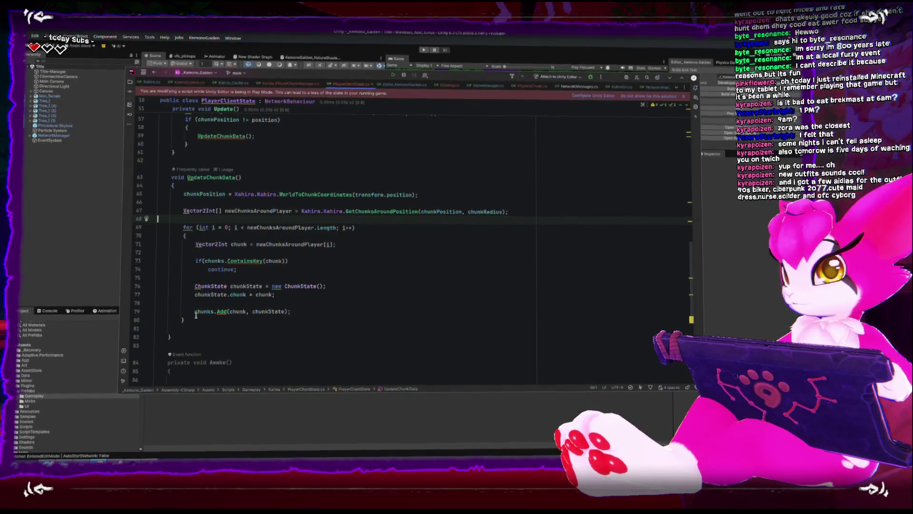
{"action": "mouse_move", "coordinate": [196, 314]}
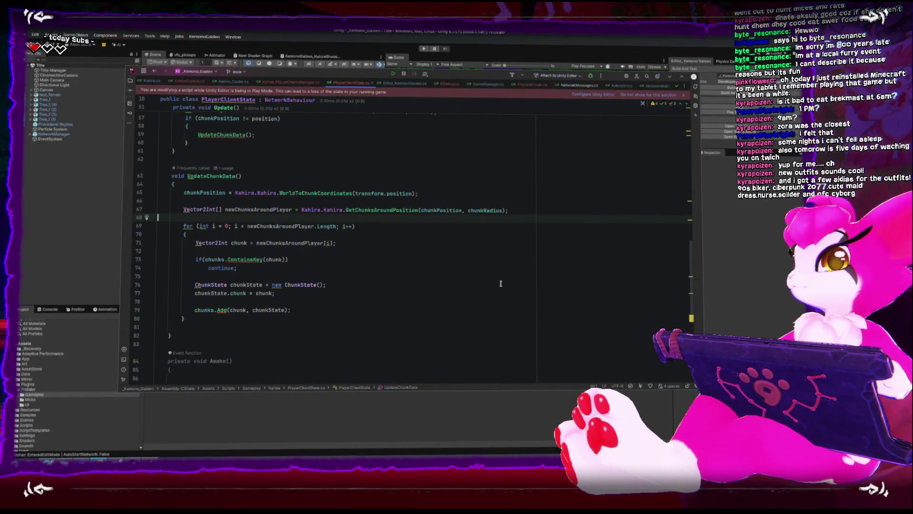
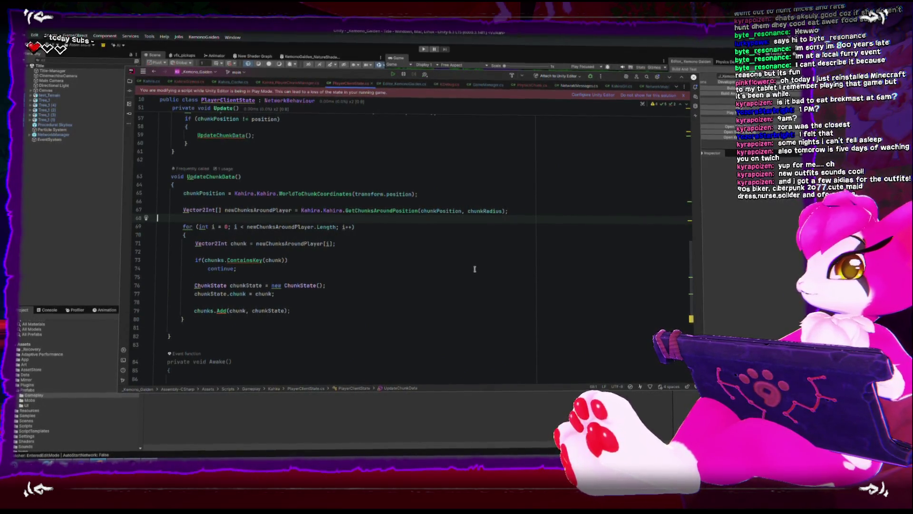
Insert blank lines above the chunk-adding loop and draft an empty for loop there
{"action": "key", "text": "Return"}
{"action": "key", "text": "Return"}
{"action": "key", "text": "Up"}
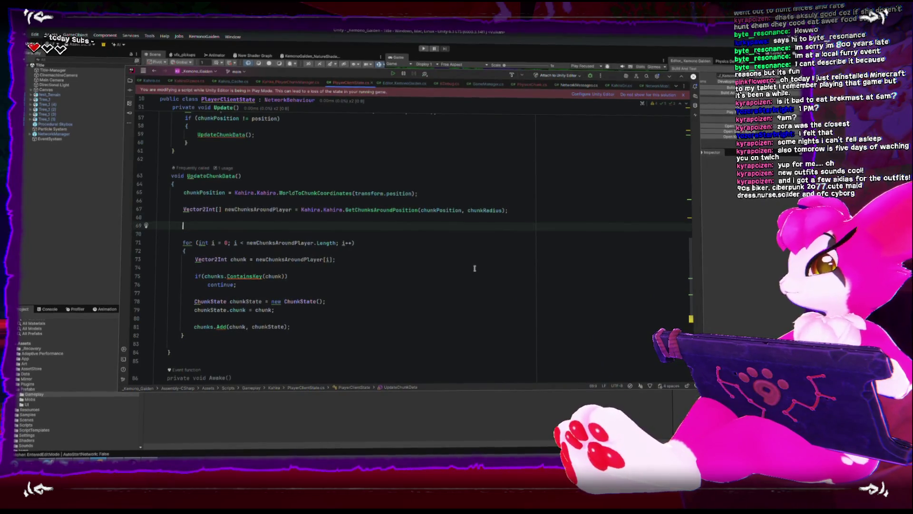
{"action": "type", "text": "for"}
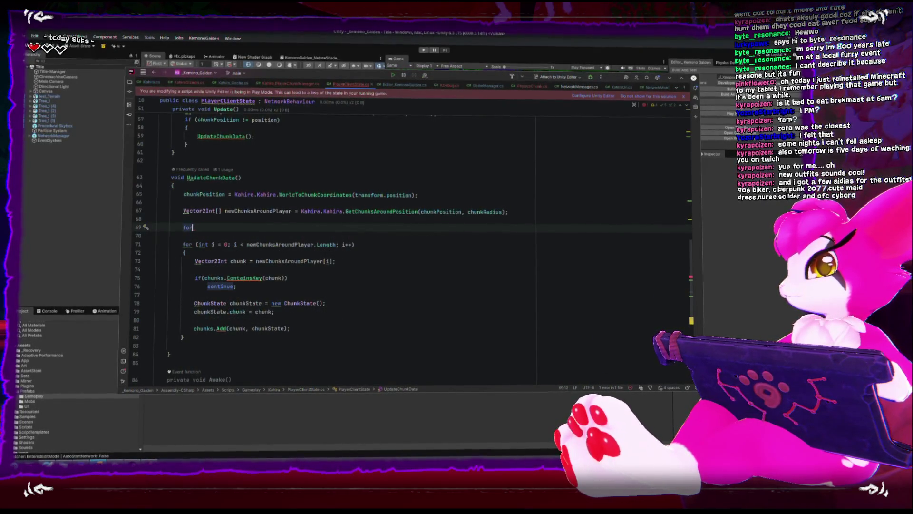
{"action": "type", "text": "(int i = 0"}
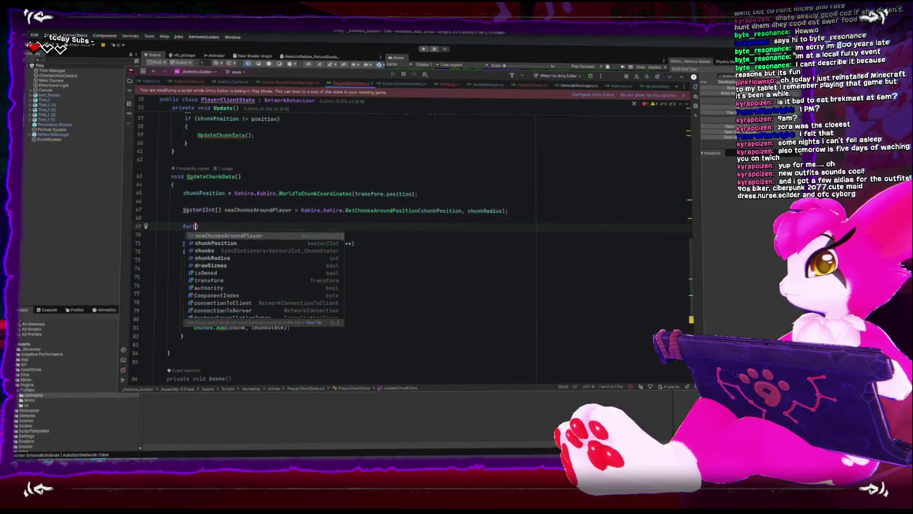
{"action": "type", "text": "; i< ne"}
{"action": "key", "text": "Tab"}
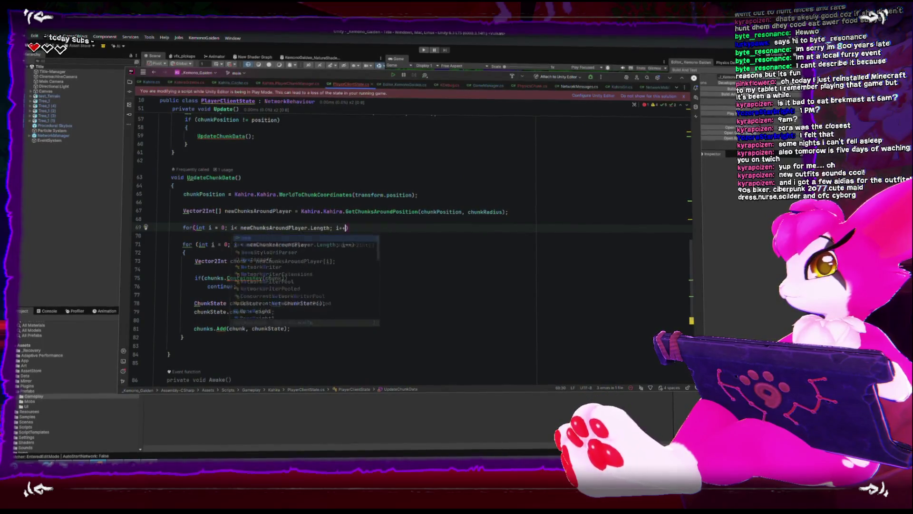
{"action": "type", "text": "{"}
{"action": "key", "text": "Return"}
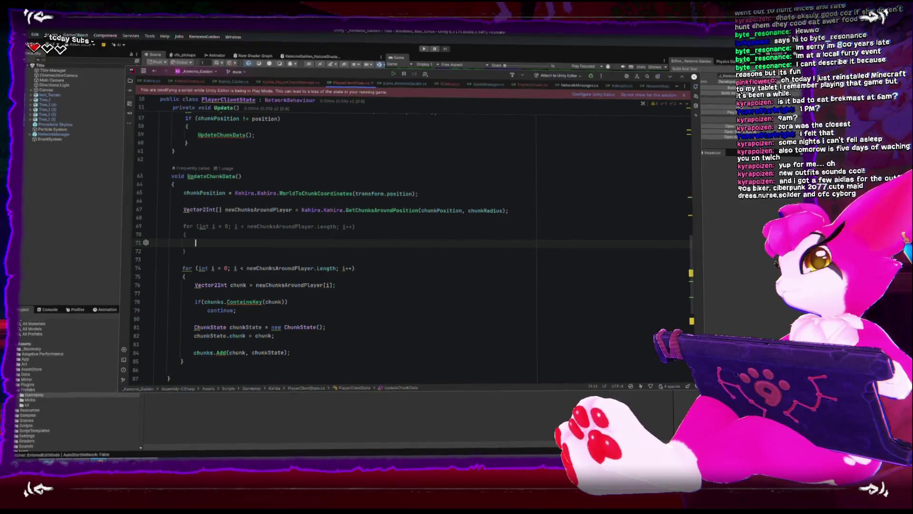
Delete the draft for loop and the half-typed foreach, leaving the line blank
{"action": "key", "text": "ctrl+w"}
{"action": "key", "text": "ctrl+w"}
{"action": "key", "text": "ctrl+w"}
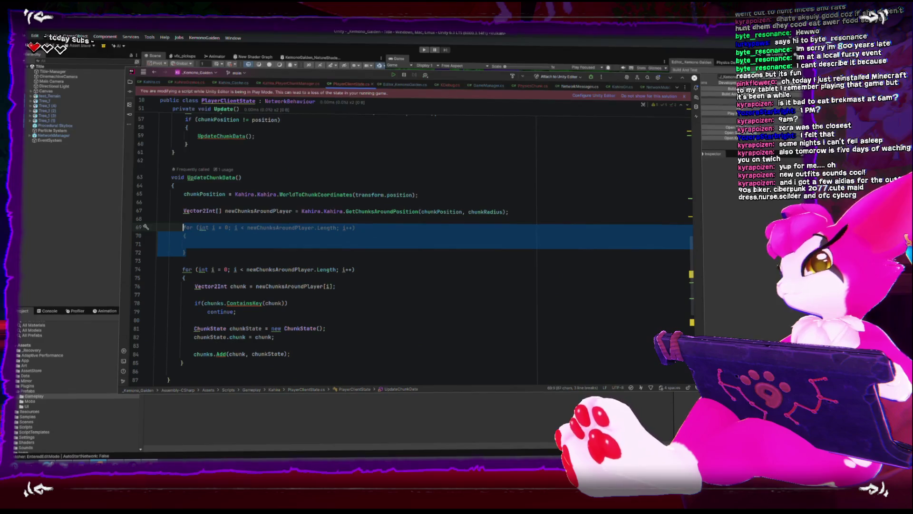
{"action": "key", "text": "Delete"}
{"action": "type", "text": "foreach"}
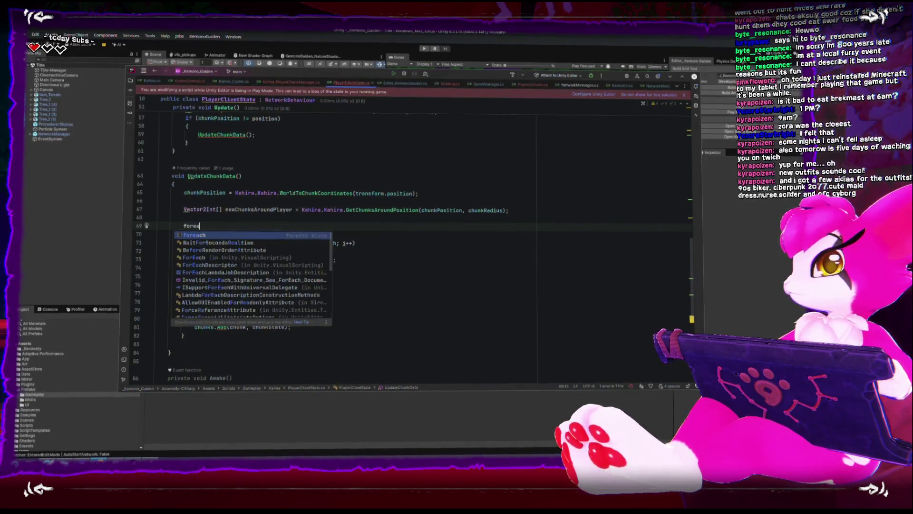
{"action": "key", "text": "BackSpace"}
{"action": "key", "text": "BackSpace"}
{"action": "key", "text": "BackSpace"}
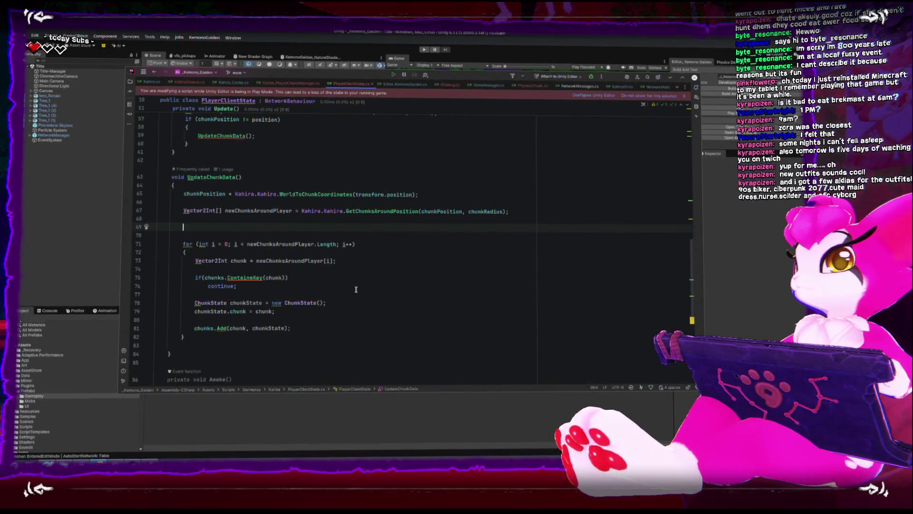
{"action": "scroll", "coordinate": [356, 289], "scroll_direction": "up", "scroll_amount": 15}
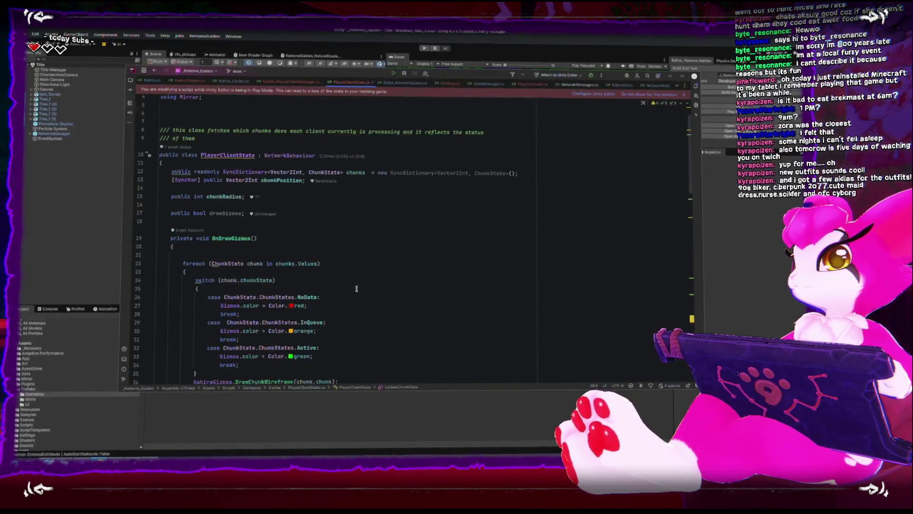
Fold the OnDrawGizmos body and place the caret on blank line 69 in UpdateChunkData
{"action": "left_click", "coordinate": [151, 242]}
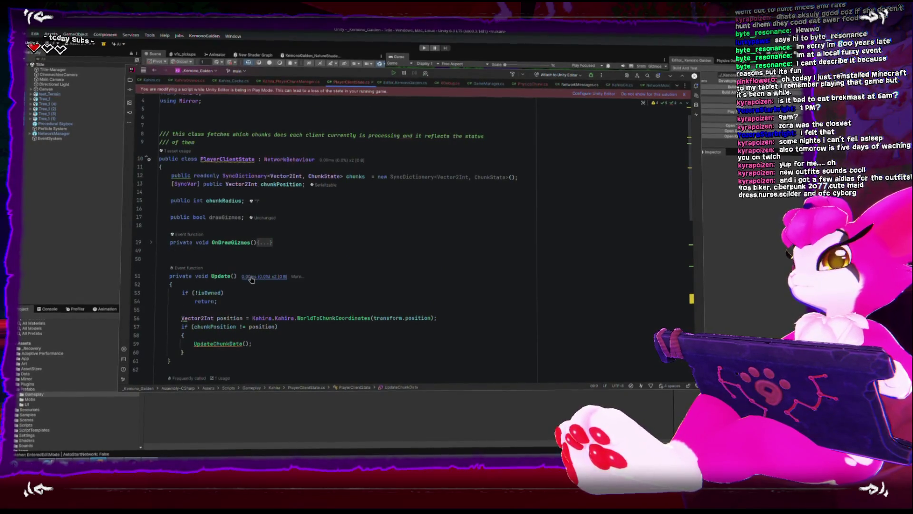
{"action": "mouse_move", "coordinate": [252, 279]}
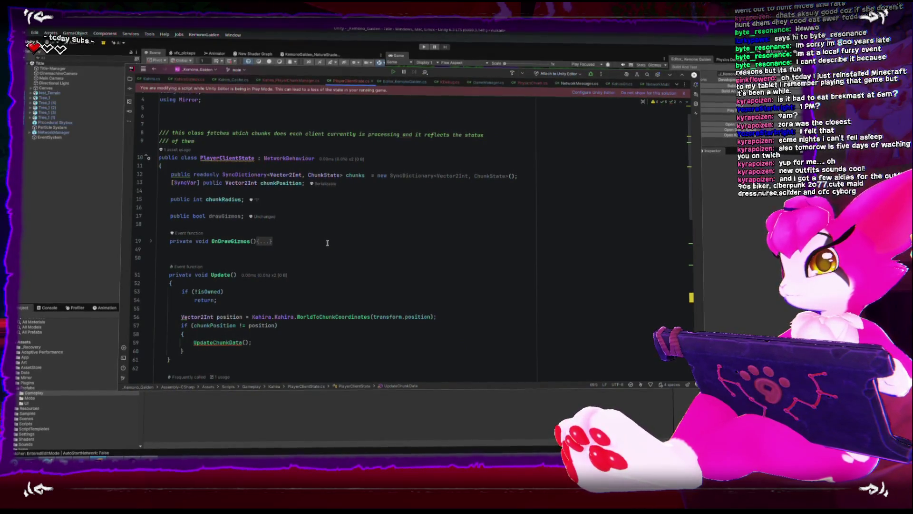
{"action": "scroll", "coordinate": [332, 245], "scroll_direction": "down", "scroll_amount": 3}
{"action": "scroll", "coordinate": [332, 246], "scroll_direction": "down", "scroll_amount": 5}
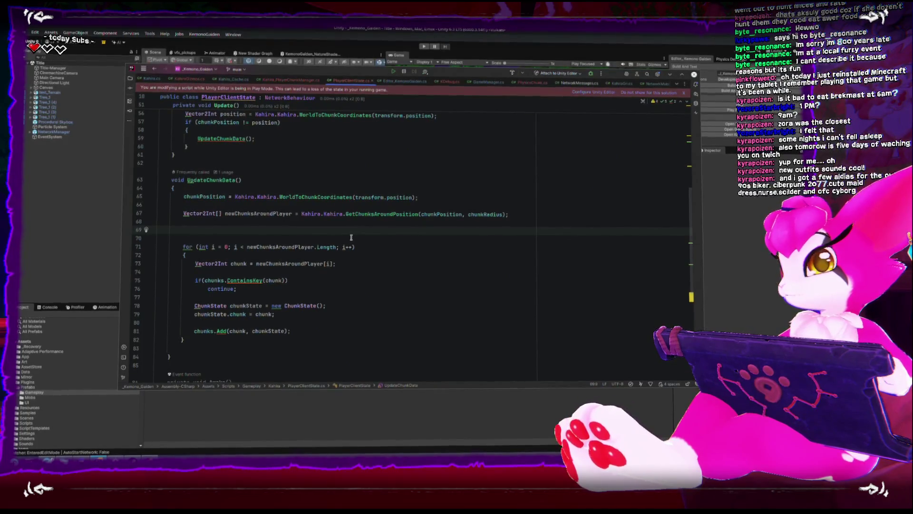
{"action": "scroll", "coordinate": [351, 236], "scroll_direction": "up", "scroll_amount": 10}
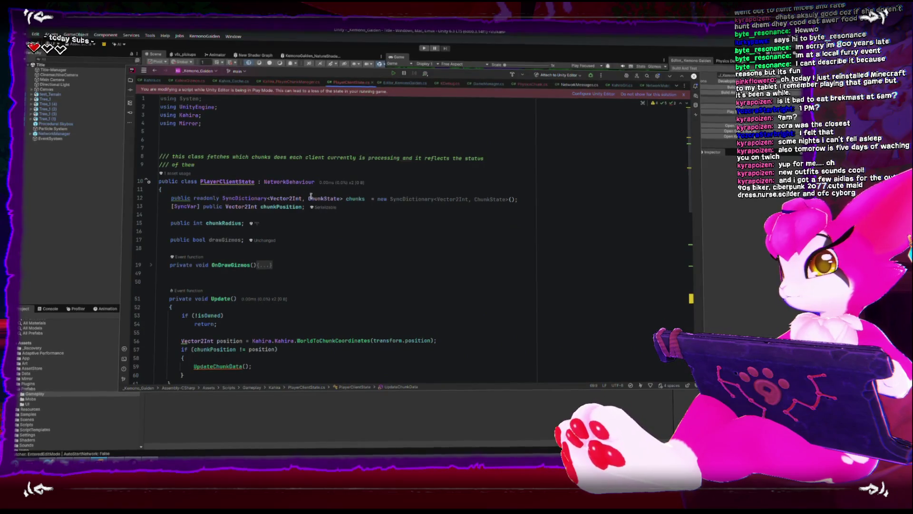
{"action": "scroll", "coordinate": [309, 237], "scroll_direction": "down", "scroll_amount": 6}
{"action": "left_click", "coordinate": [341, 280]}
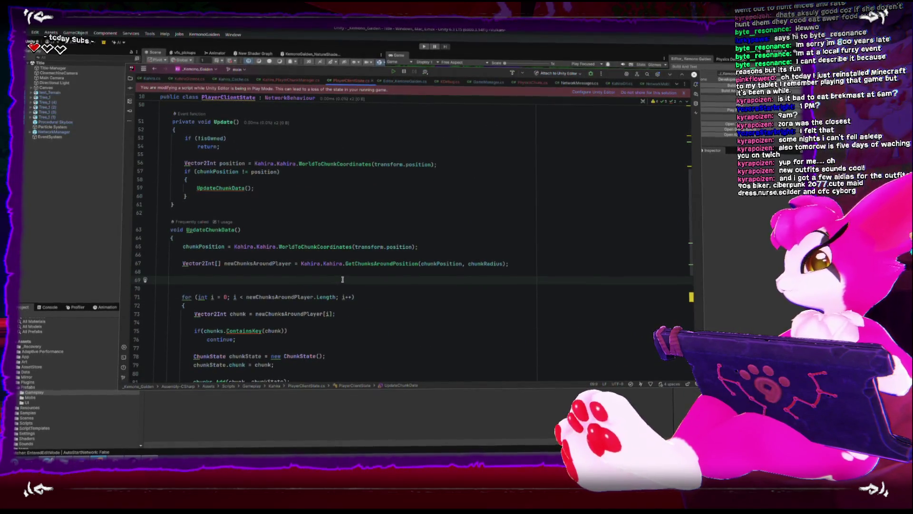
Write an empty foreach (ChunkState chunk in chunks.Values) loop above the chunk-adding loop
{"action": "type", "text": "foreach"}
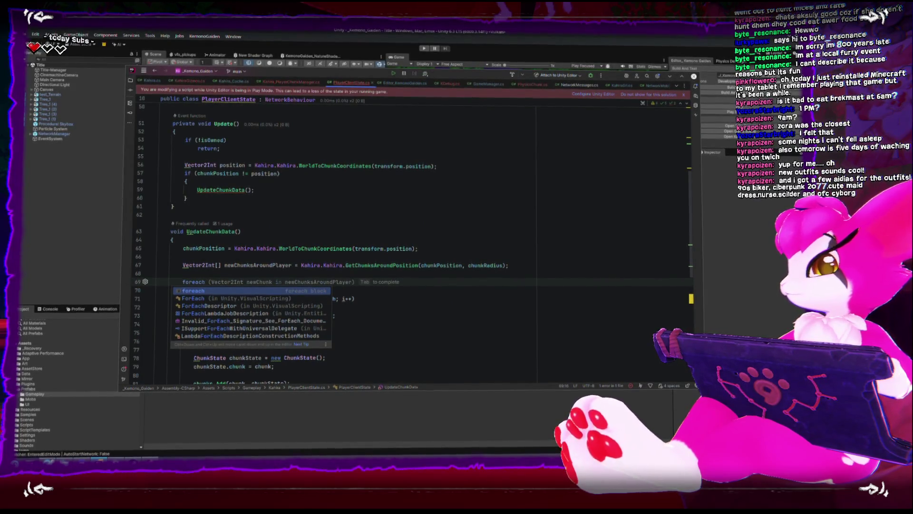
{"action": "type", "text": "(C"}
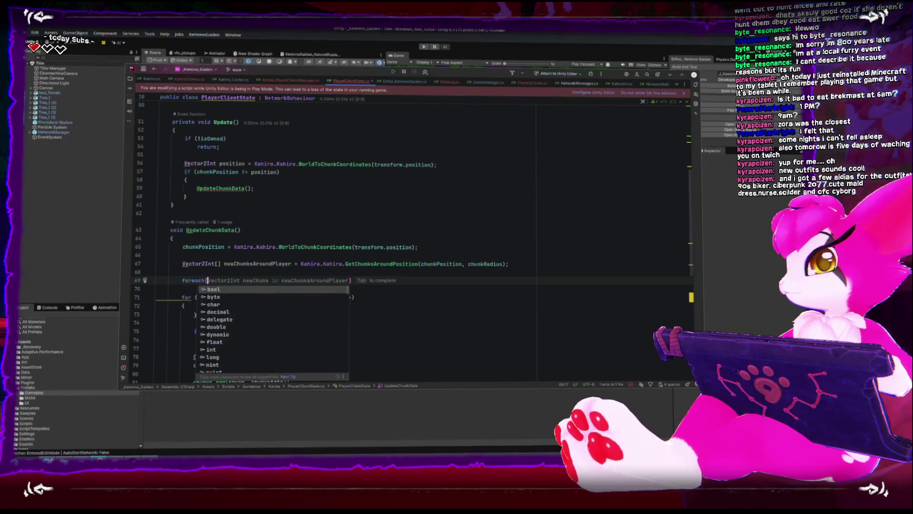
{"action": "key", "text": "Down"}
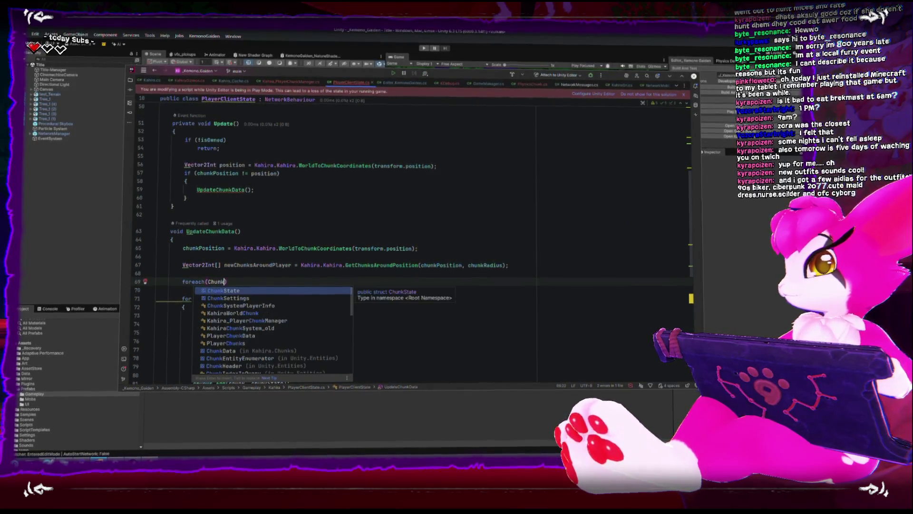
{"action": "key", "text": "Return"}
{"action": "type", "text": "chunk in chunks.Values"}
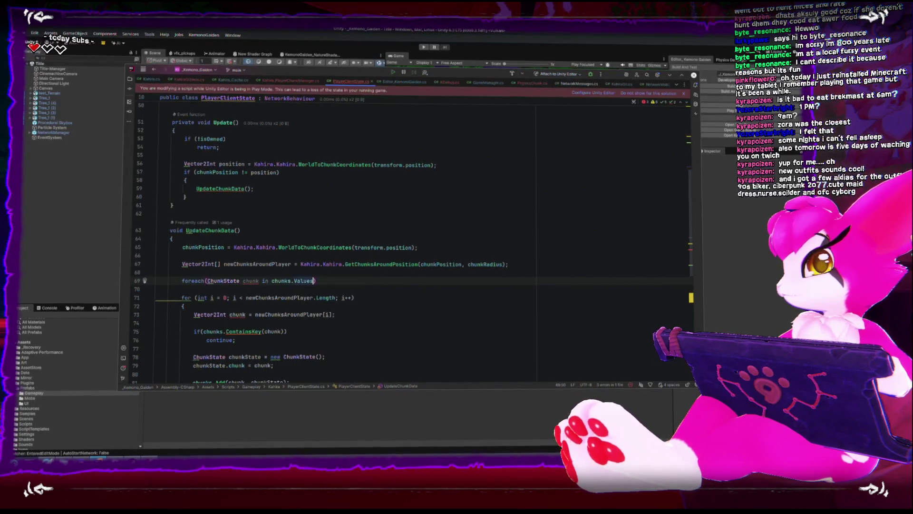
{"action": "type", "text": "{"}
{"action": "key", "text": "Return"}
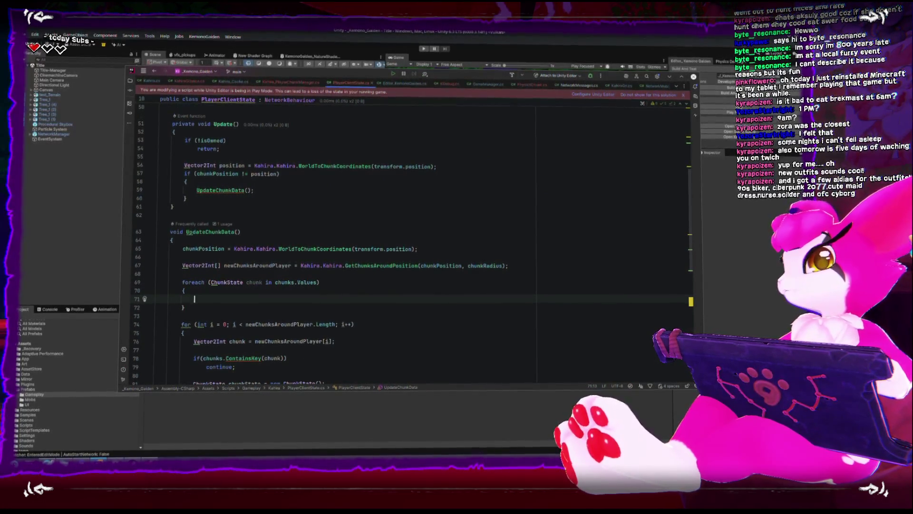
{"action": "scroll", "coordinate": [260, 270], "scroll_direction": "down", "scroll_amount": 1}
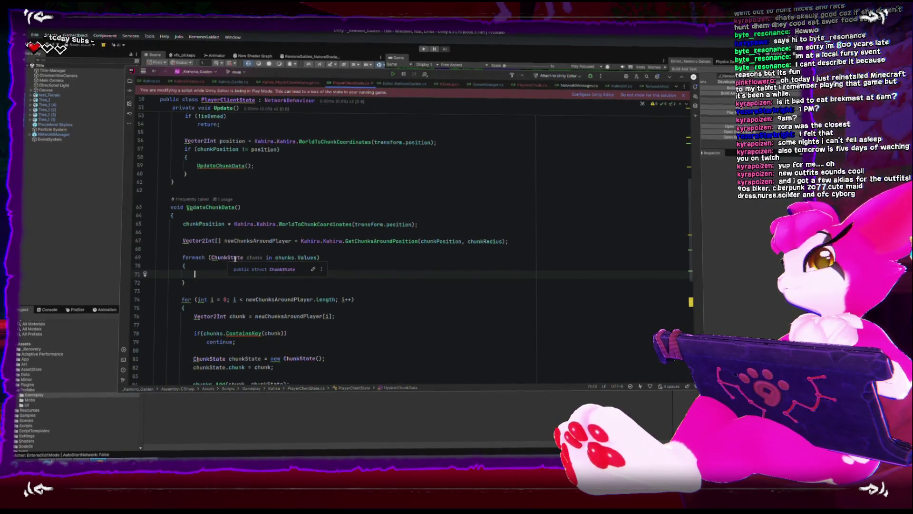
Change the loop variable type to Vector2Int and iterate chunks.Keys instead of Values
{"action": "double_click", "coordinate": [241, 257]}
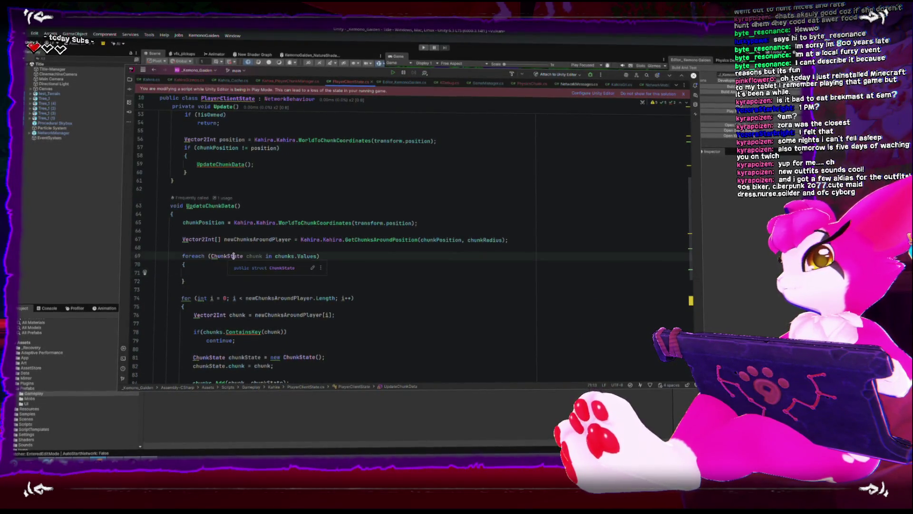
{"action": "type", "text": "Vector2I"}
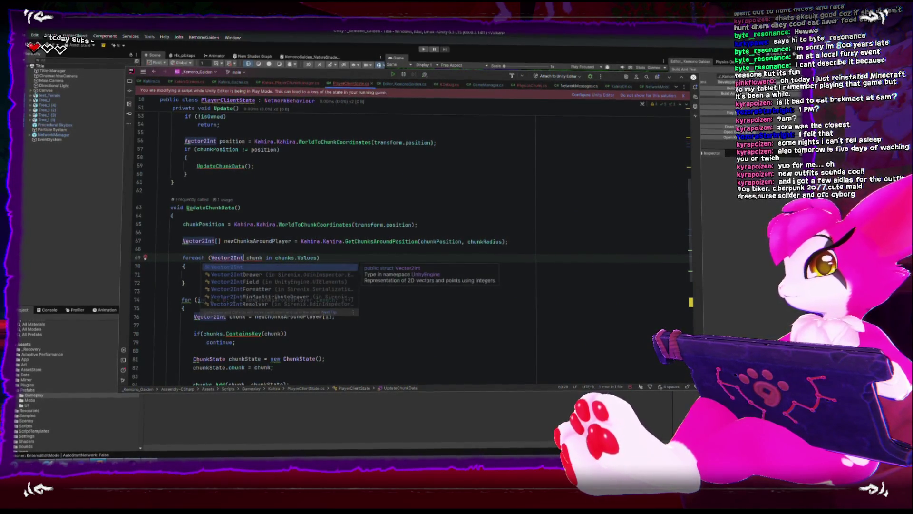
{"action": "key", "text": "Return"}
{"action": "double_click", "coordinate": [306, 256]}
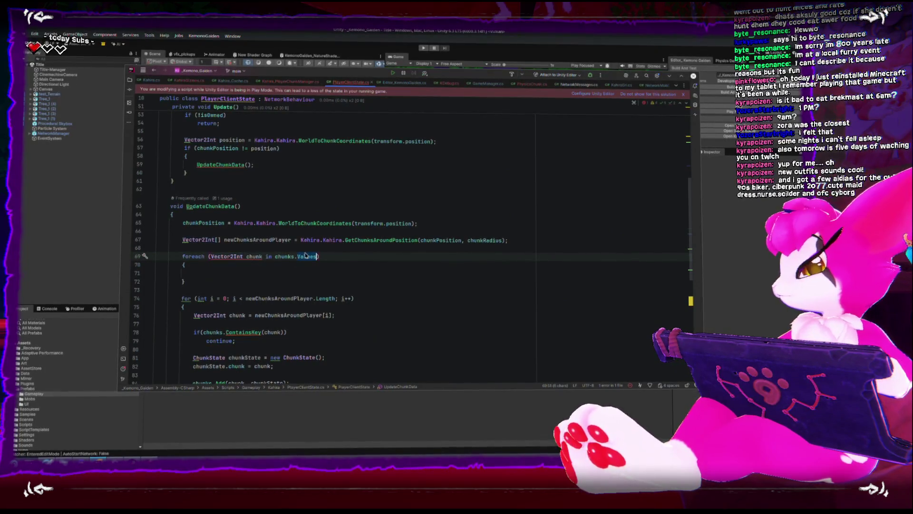
{"action": "type", "text": ".Keys"}
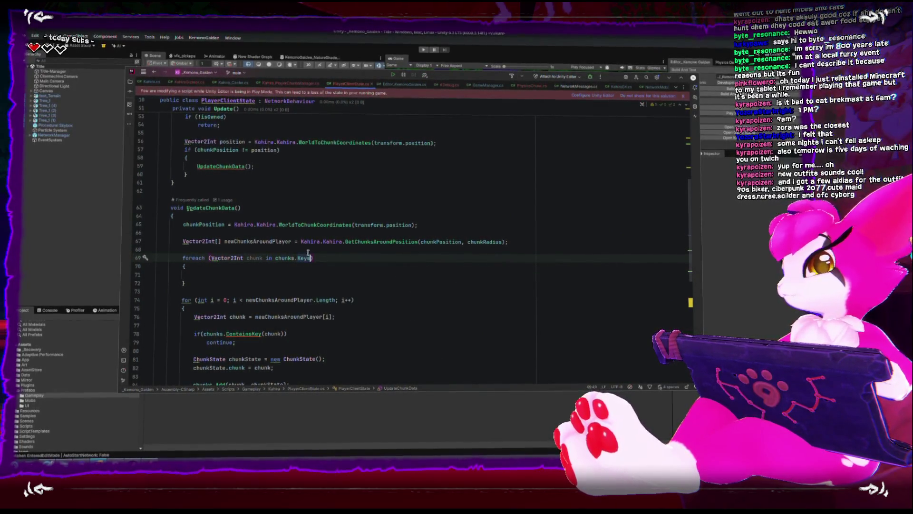
Begin an if condition inside the foreach body starting with Kahira.Kahira
{"action": "left_click", "coordinate": [277, 281]}
{"action": "key", "text": "Up"}
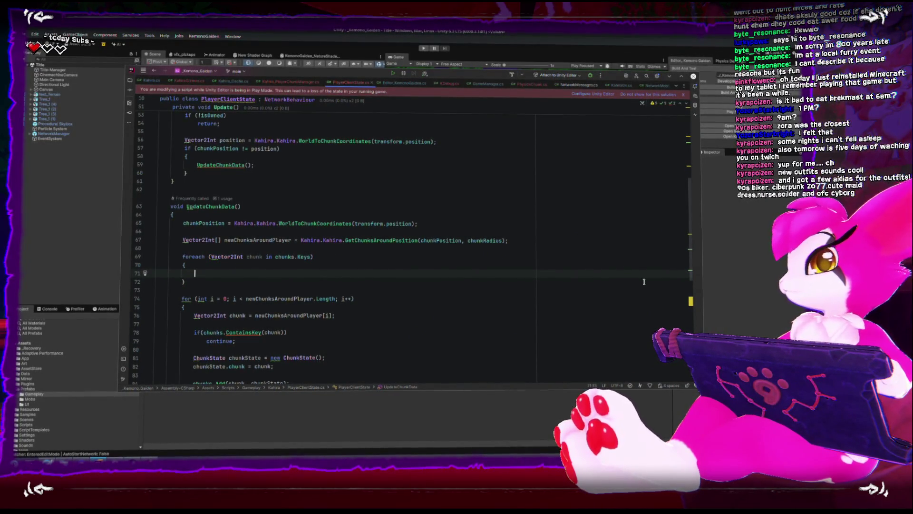
{"action": "type", "text": "if(Ka"}
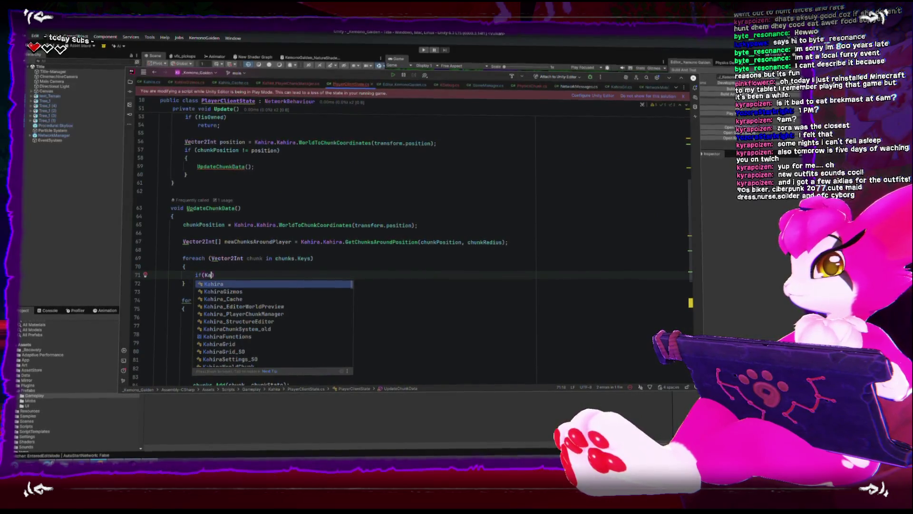
{"action": "type", "text": "hira.Kahira."}
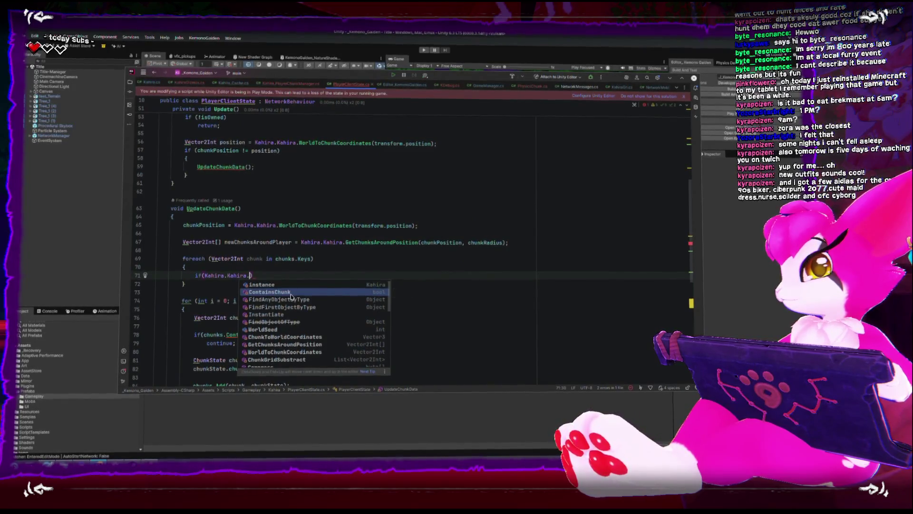
Insert the ContainsChunk call into the if and paste chunkPosition into it
{"action": "key", "text": "Return"}
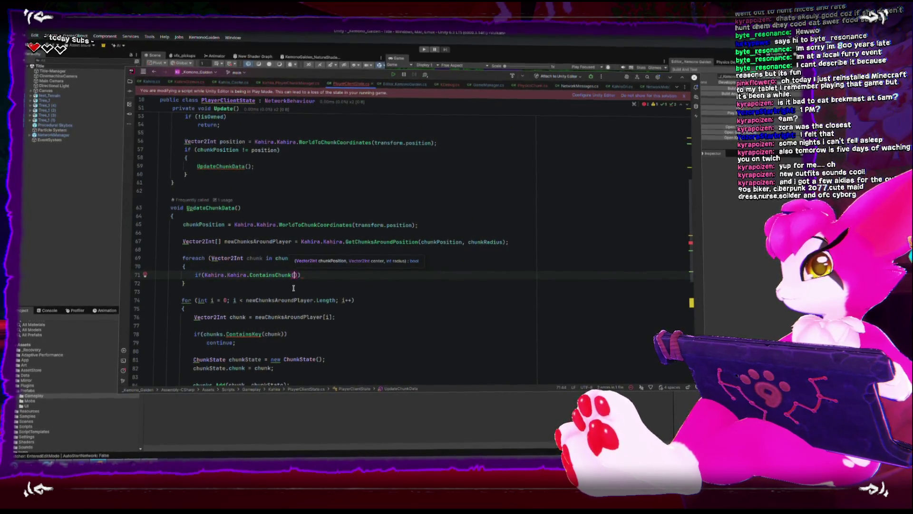
{"action": "double_click", "coordinate": [207, 224]}
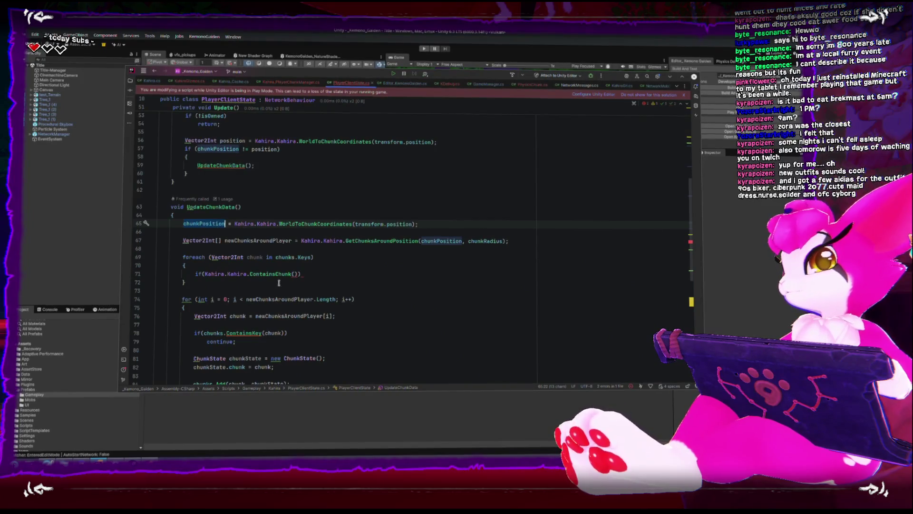
{"action": "left_click", "coordinate": [292, 275]}
{"action": "key", "text": "ctrl+v"}
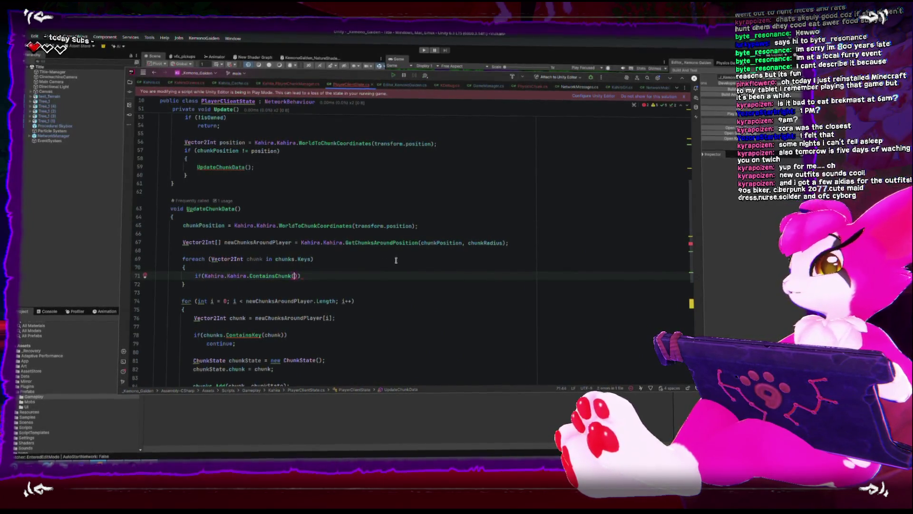
{"action": "key", "text": "Left"}
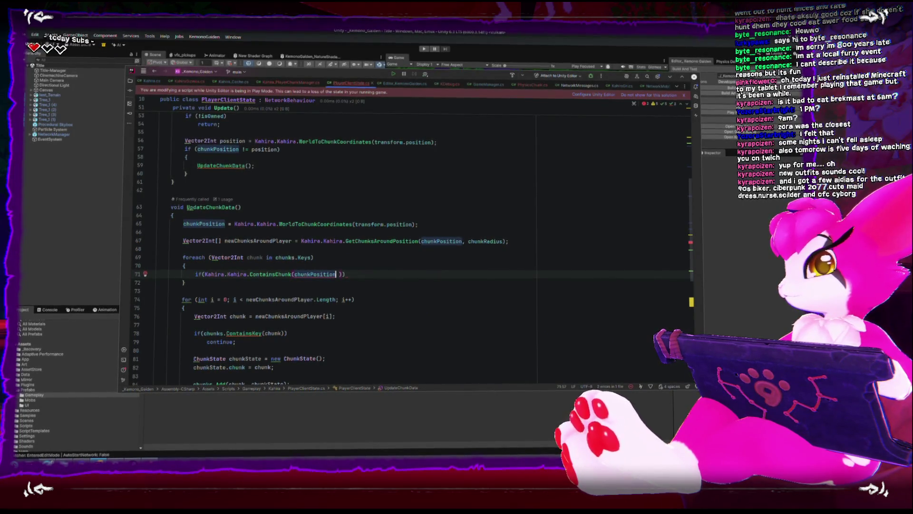
Set the arguments to chunk, chunkPosition, chunkRadius and add an empty braced body
{"action": "type", "text": ", c"}
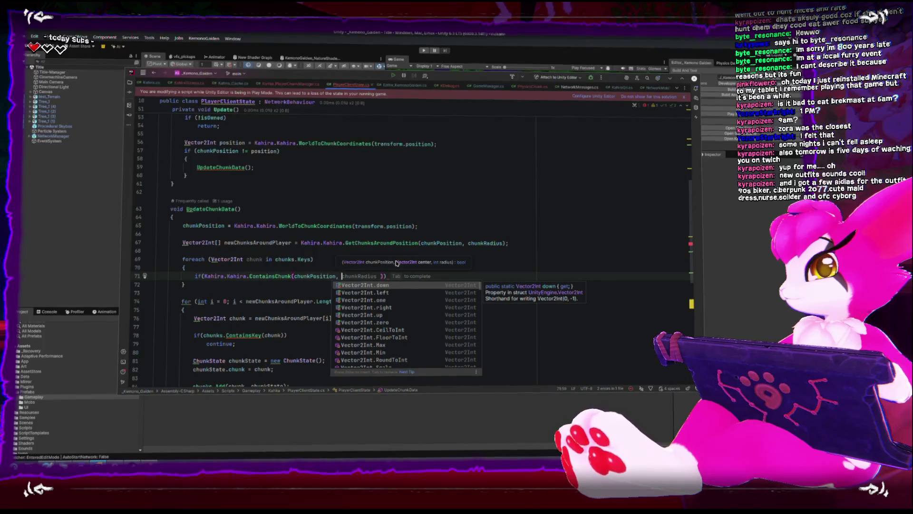
{"action": "type", "text": "hunk"}
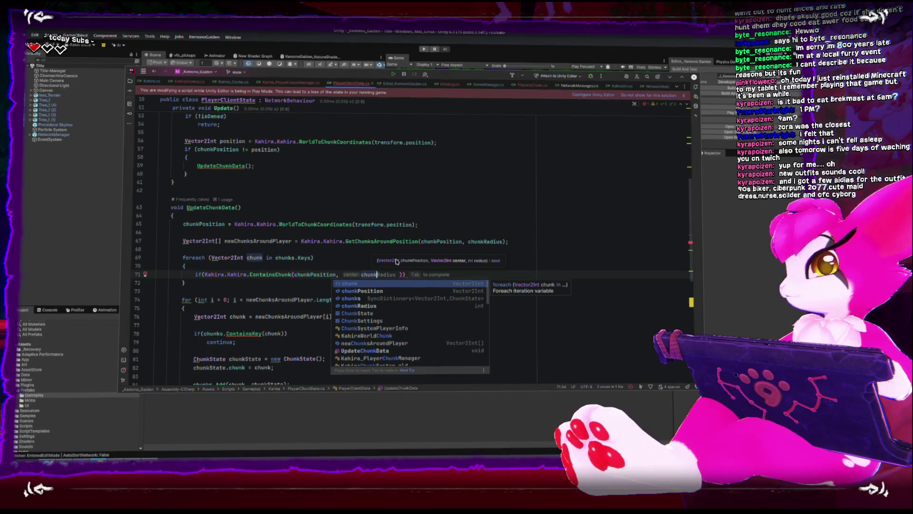
{"action": "key", "text": "Tab"}
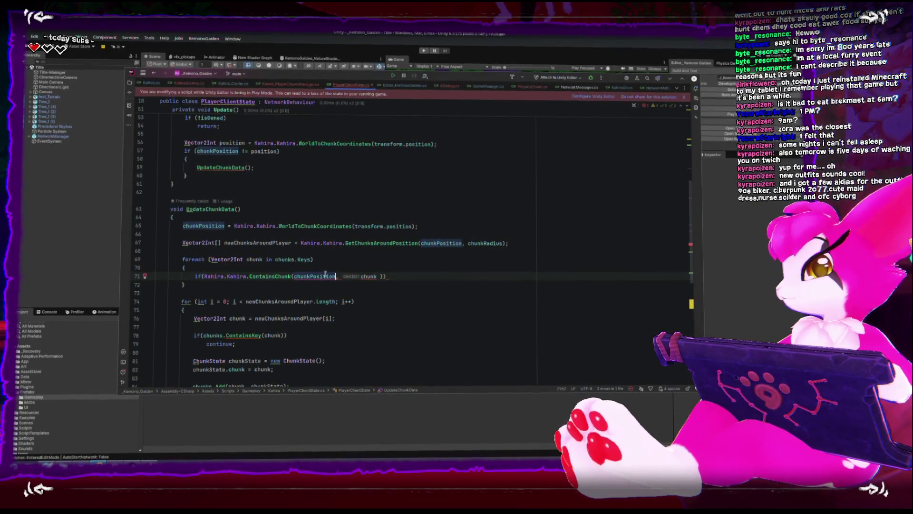
{"action": "type", "text": "chunk, chunk"}
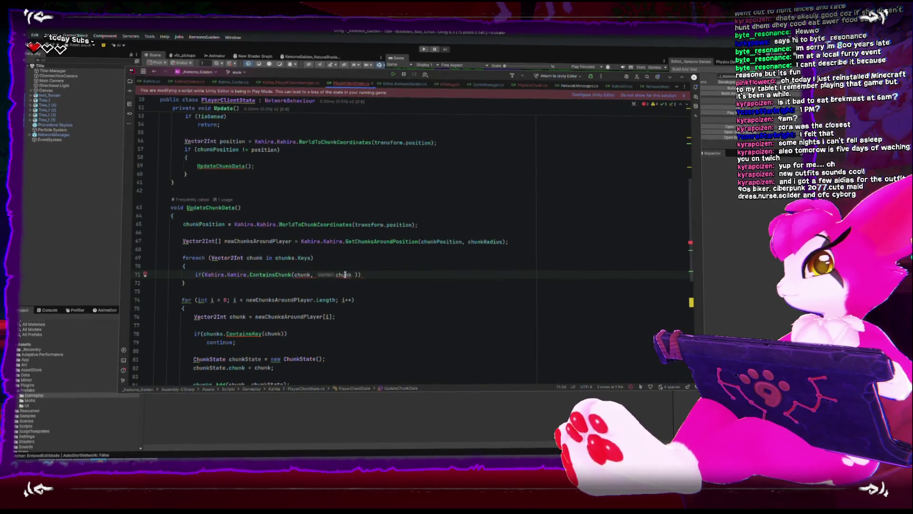
{"action": "type", "text": "p"}
{"action": "key", "text": "Tab"}
{"action": "type", "text": ", chunkR"}
{"action": "key", "text": "Tab"}
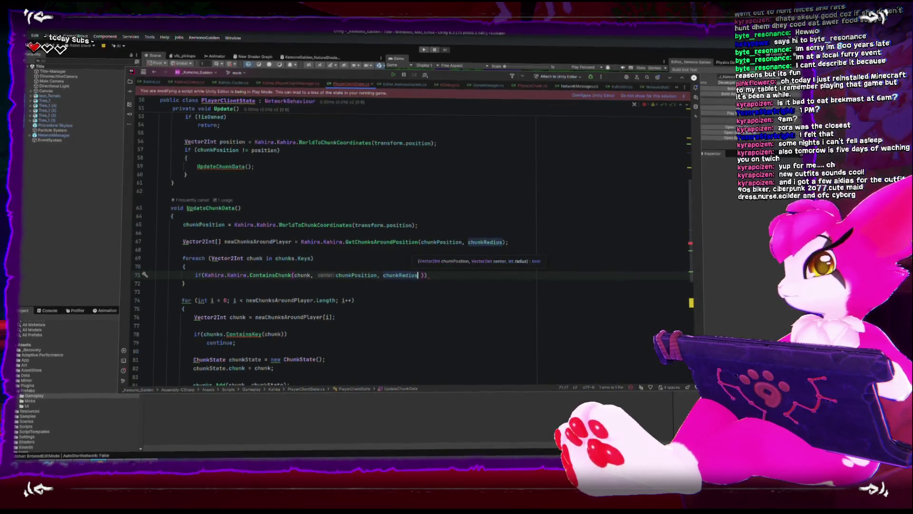
{"action": "key", "text": "End"}
{"action": "key", "text": "Return"}
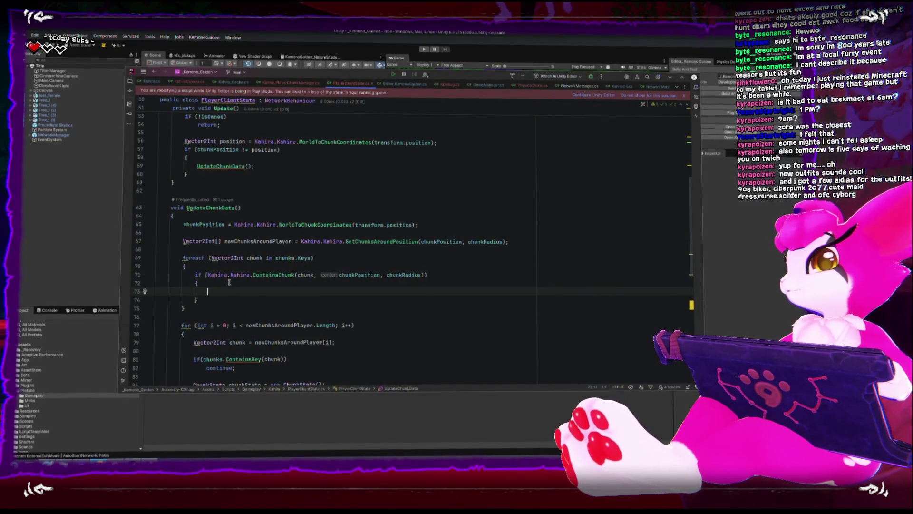
Negate the if check with ! and look up the chunks dictionary declaration
{"action": "key", "text": "Up"}
{"action": "key", "text": "Up"}
{"action": "type", "text": "!"}
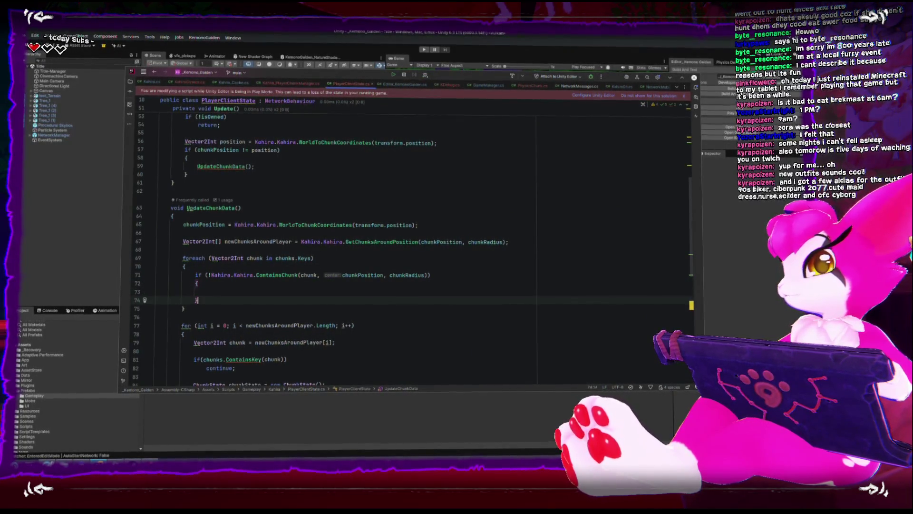
{"action": "left_click", "coordinate": [207, 291]}
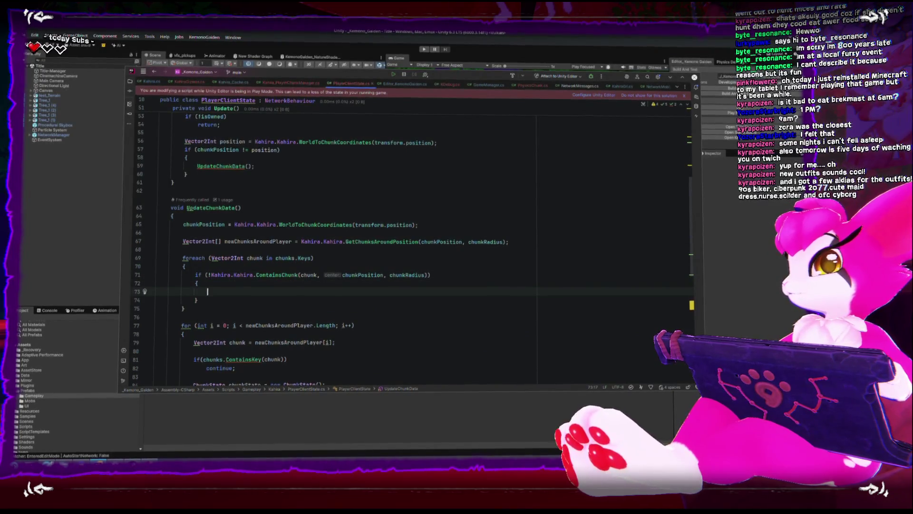
{"action": "scroll", "coordinate": [269, 265], "scroll_direction": "up", "scroll_amount": 15}
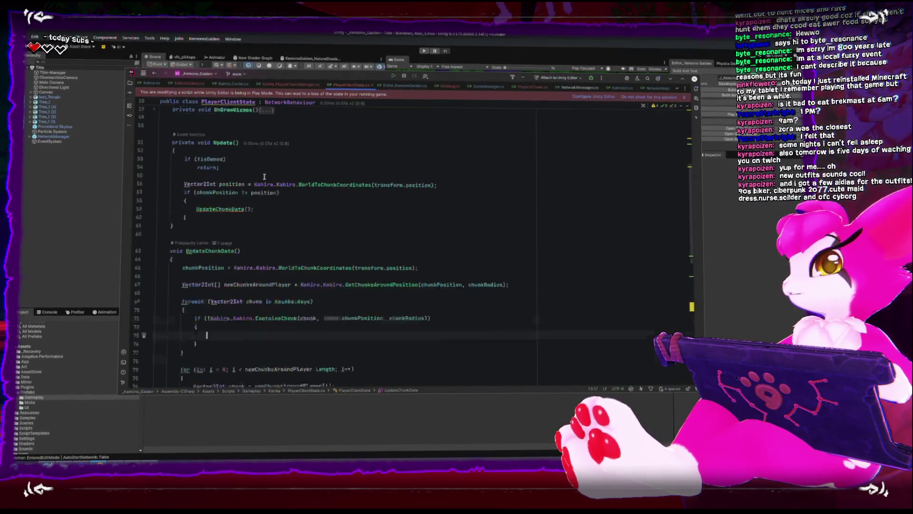
{"action": "double_click", "coordinate": [356, 200]}
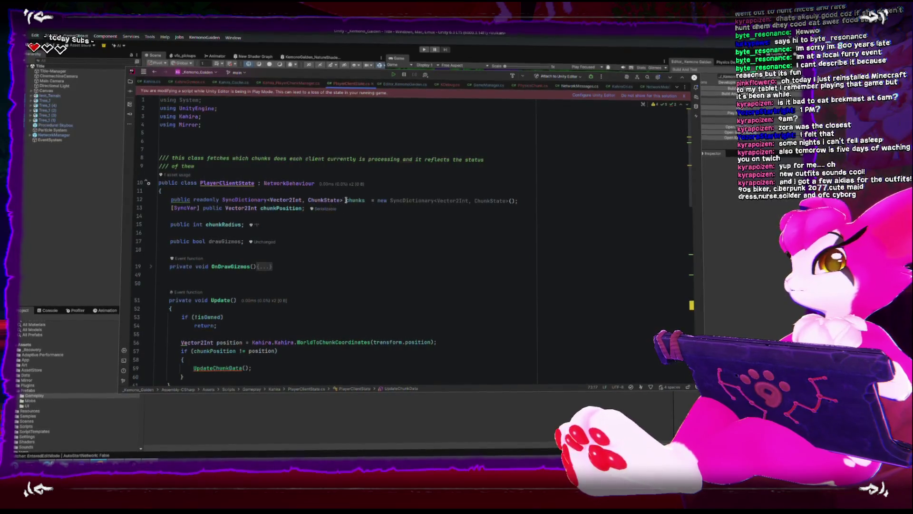
{"action": "scroll", "coordinate": [324, 261], "scroll_direction": "down", "scroll_amount": 15}
{"action": "left_click", "coordinate": [228, 236]}
Write chunks.Remove(chunk); inside the if body
{"action": "type", "text": "chunks.remove"}
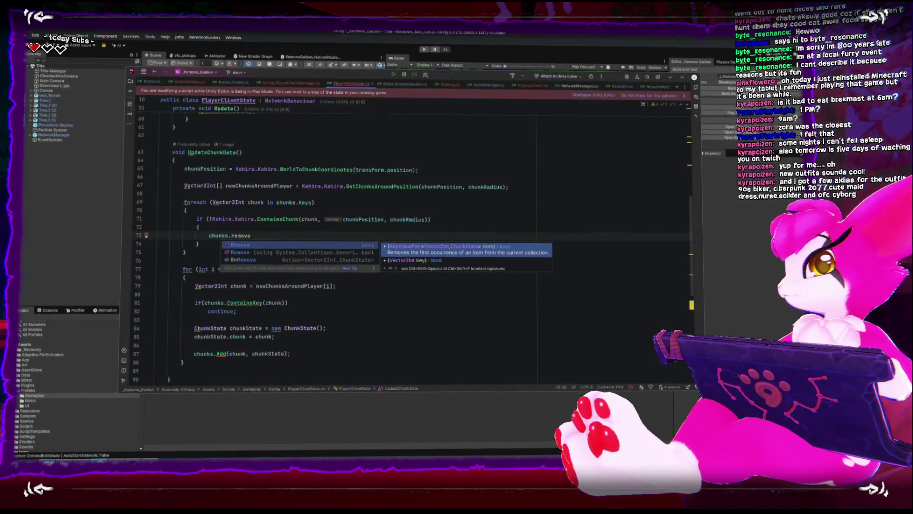
{"action": "key", "text": "Return"}
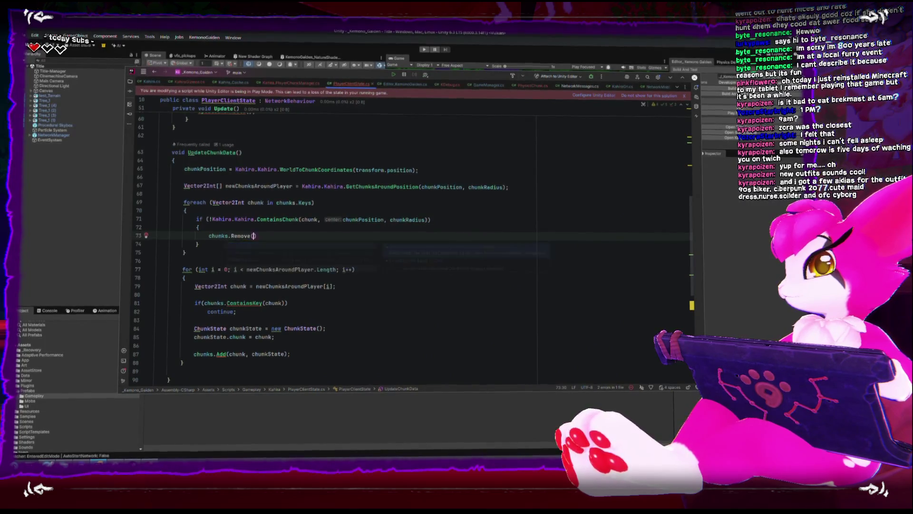
{"action": "type", "text": "chunk"}
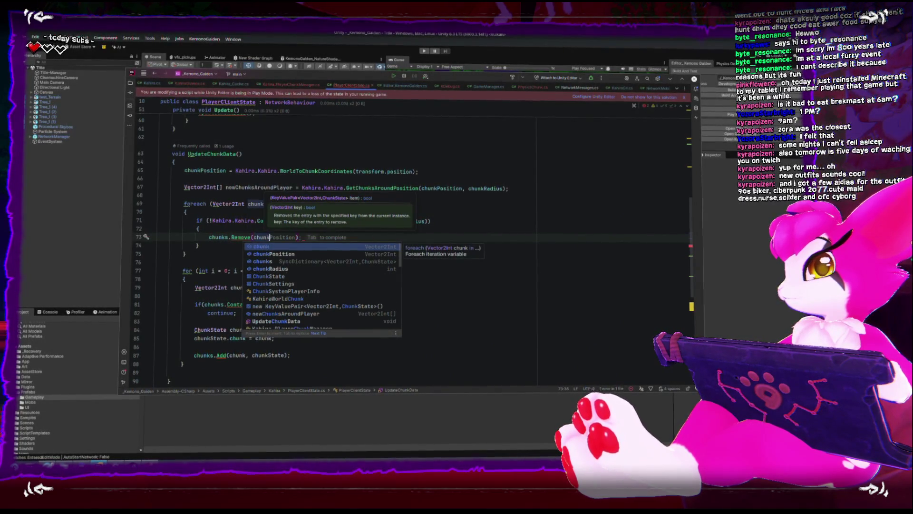
{"action": "type", "text": ");"}
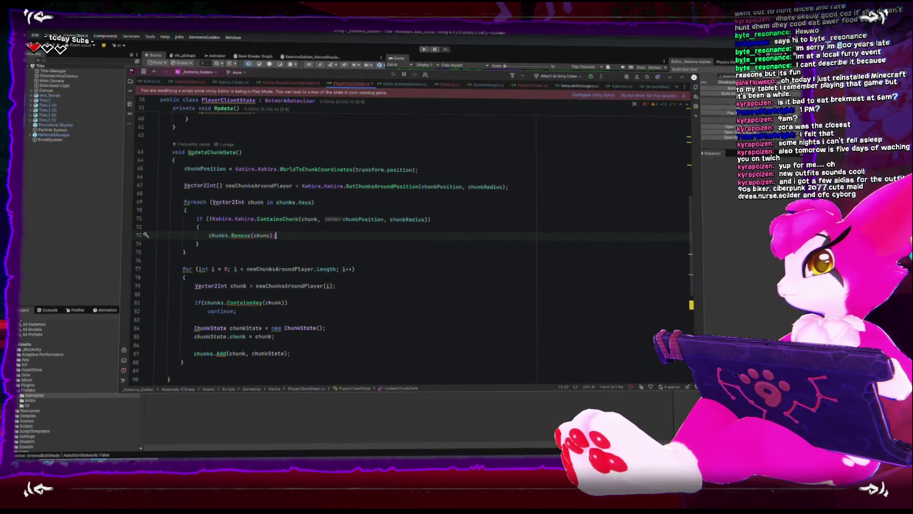
{"action": "key", "text": "Down"}
{"action": "key", "text": "Down"}
{"action": "key", "text": "Down"}
{"action": "mouse_move", "coordinate": [235, 234]}
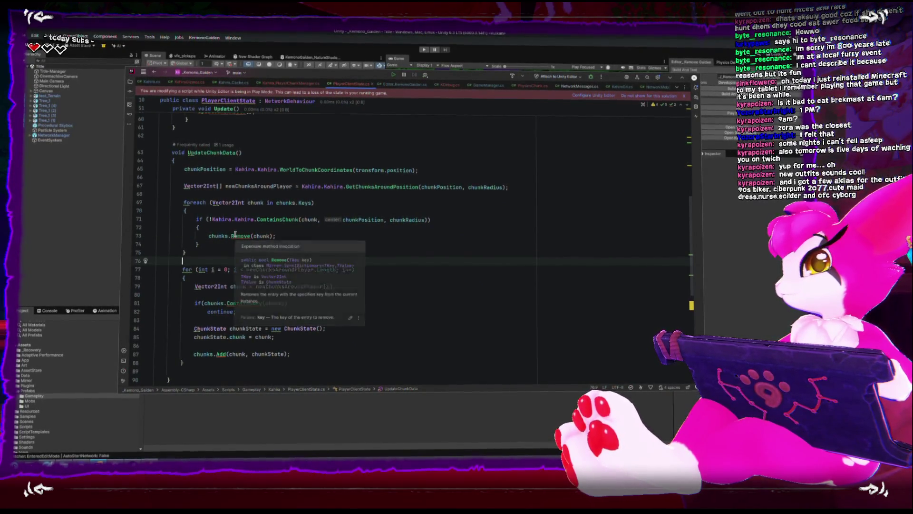
{"action": "left_click", "coordinate": [232, 231]}
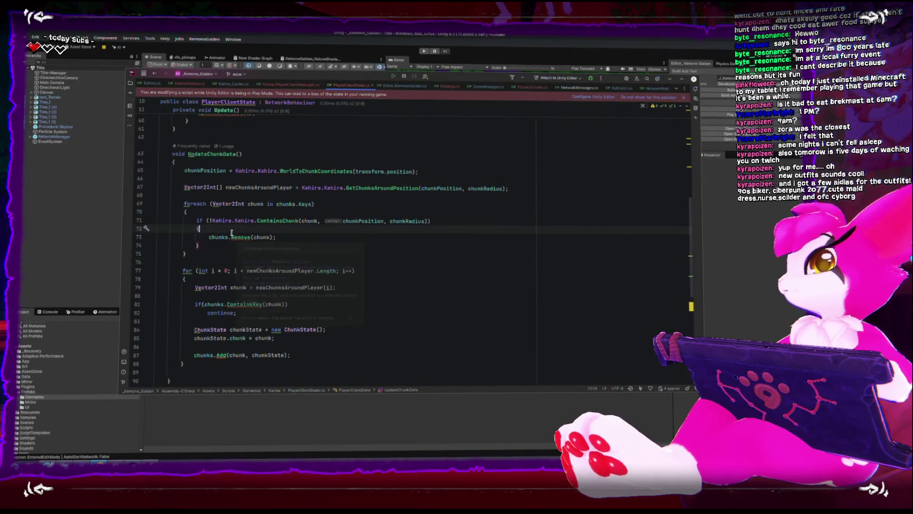
{"action": "key", "text": "Up"}
{"action": "key", "text": "Up"}
{"action": "key", "text": "Up"}
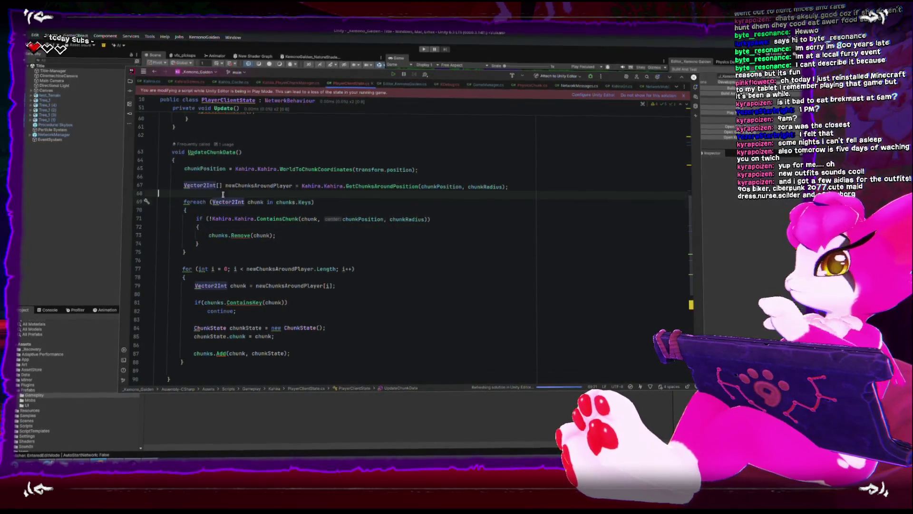
Add comments above the removal foreach and the for loop ending with 'the radius of interest'
{"action": "key", "text": "Return"}
{"action": "type", "text": "--remove chunks"}
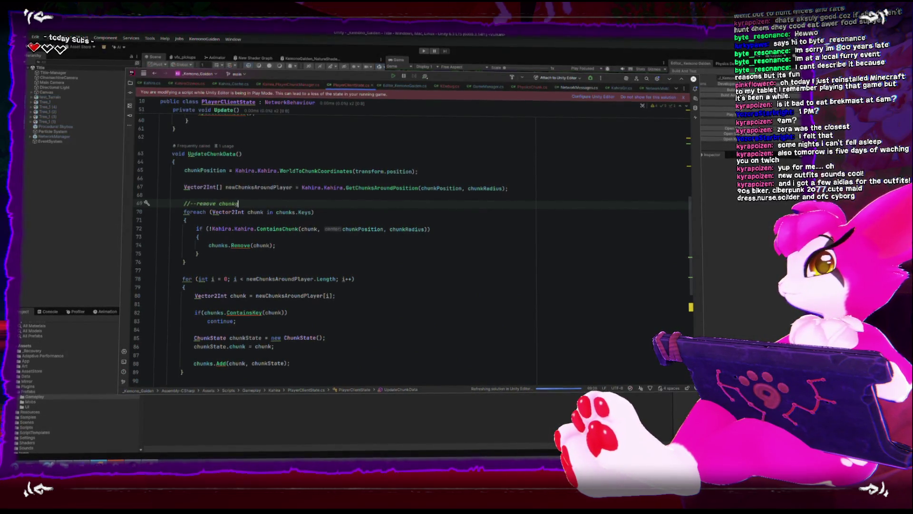
{"action": "type", "text": " from the dict"}
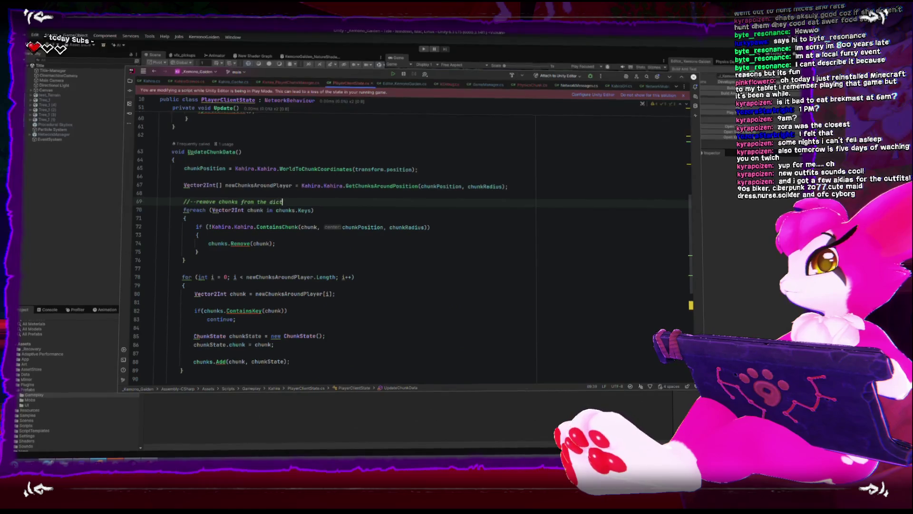
{"action": "type", "text": "ionary that are outside the radi"}
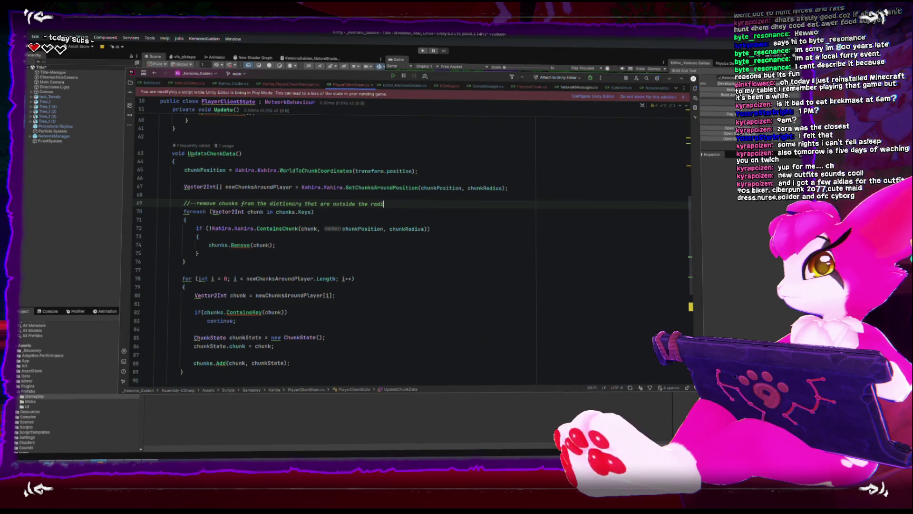
{"action": "type", "text": "us of interest"}
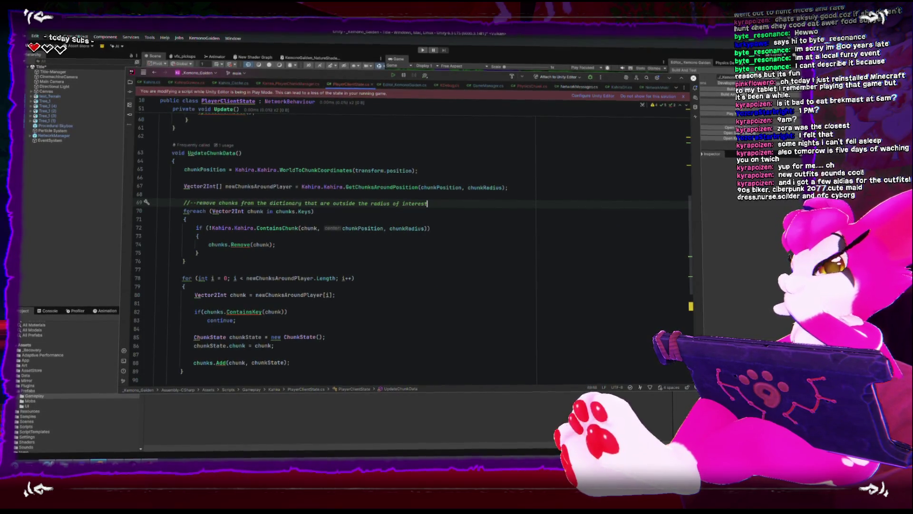
{"action": "key", "text": "Down"}
{"action": "key", "text": "Down"}
{"action": "key", "text": "Down"}
{"action": "key", "text": "Return"}
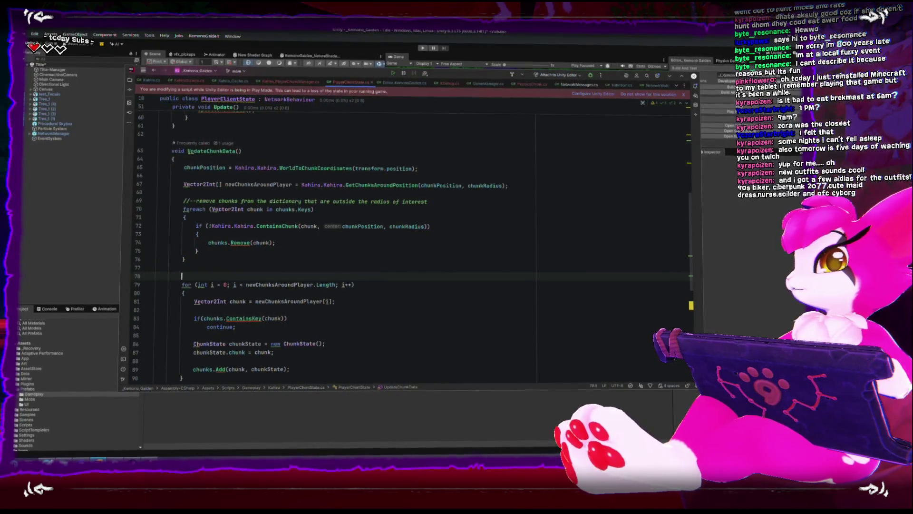
{"action": "type", "text": "d"}
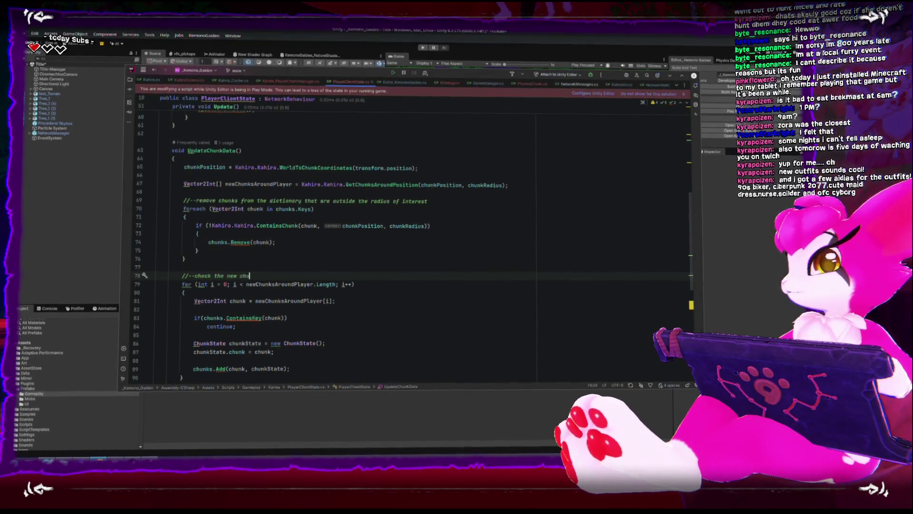
{"action": "type", "text": "around pla"}
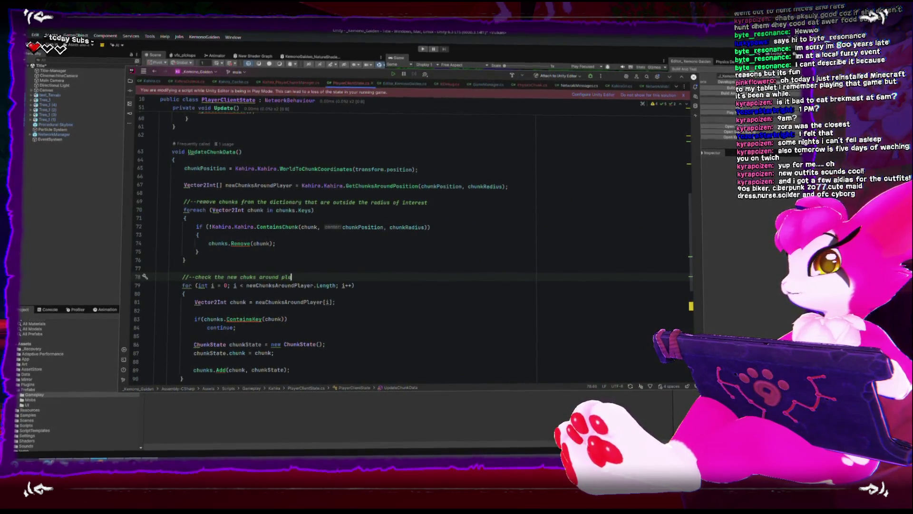
{"action": "type", "text": "yer cnrea"}
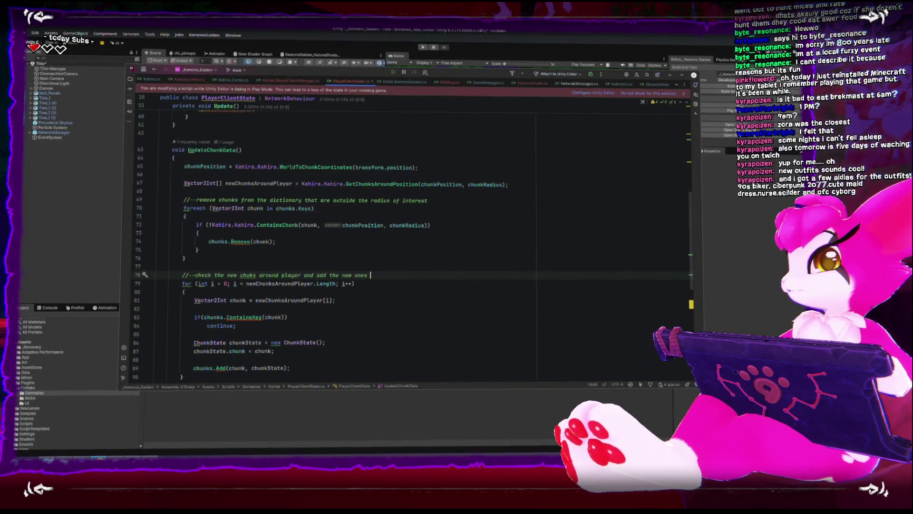
{"action": "key", "text": "BackSpace"}
{"action": "key", "text": "BackSpace"}
{"action": "key", "text": "BackSpace"}
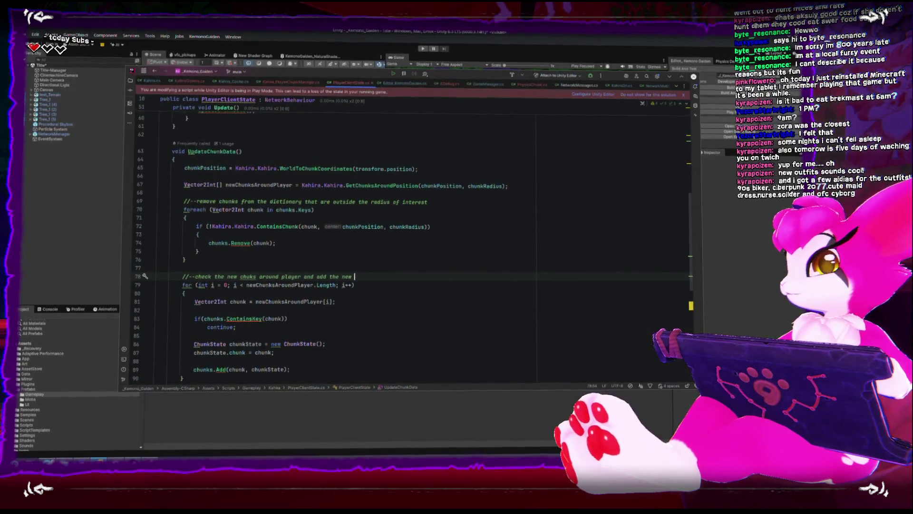
{"action": "type", "text": "chunks inthe rad"}
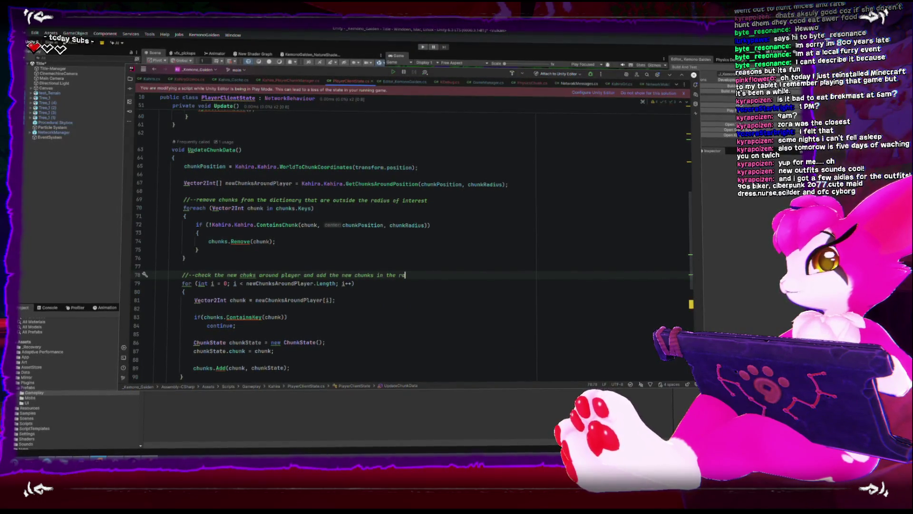
{"action": "type", "text": "ius of int"}
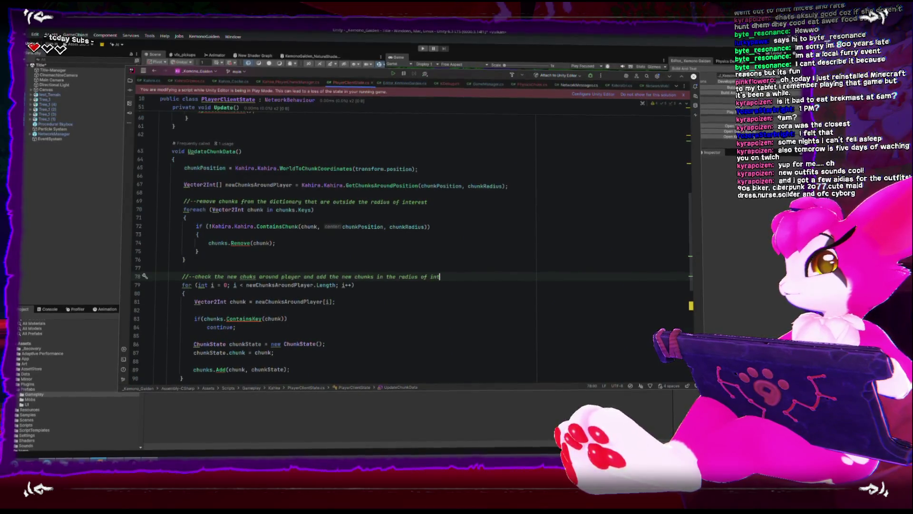
{"action": "type", "text": "erest"}
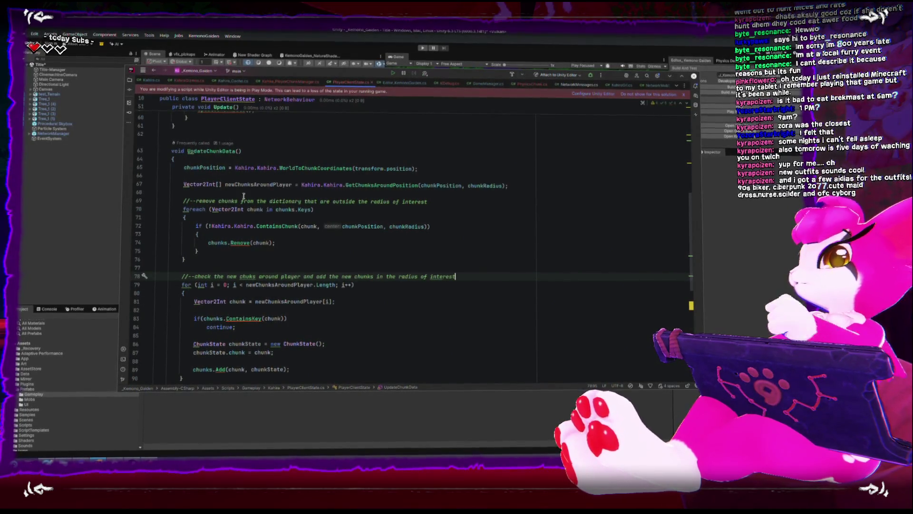
Delete the blank line below the chunkPosition assignment in UpdateChunkData
{"action": "scroll", "coordinate": [248, 205], "scroll_direction": "down", "scroll_amount": 3}
{"action": "scroll", "coordinate": [248, 205], "scroll_direction": "up", "scroll_amount": 8}
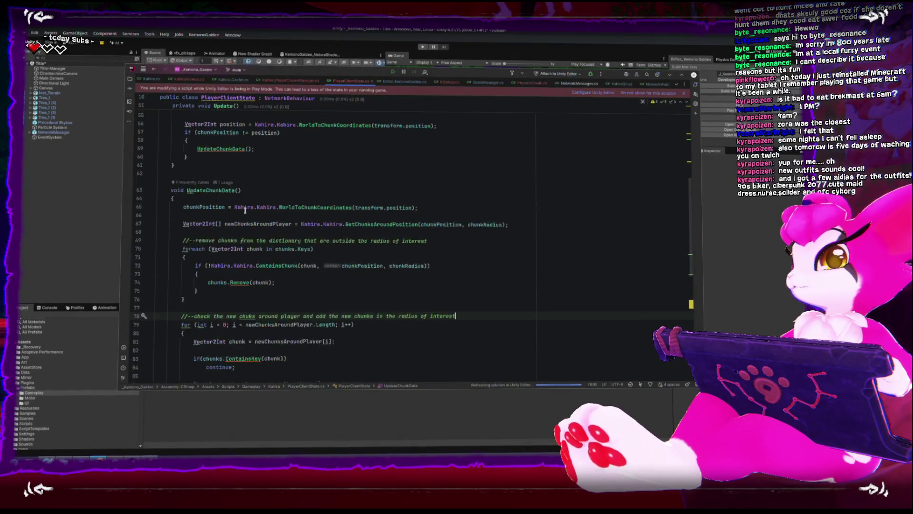
{"action": "left_click", "coordinate": [219, 225]}
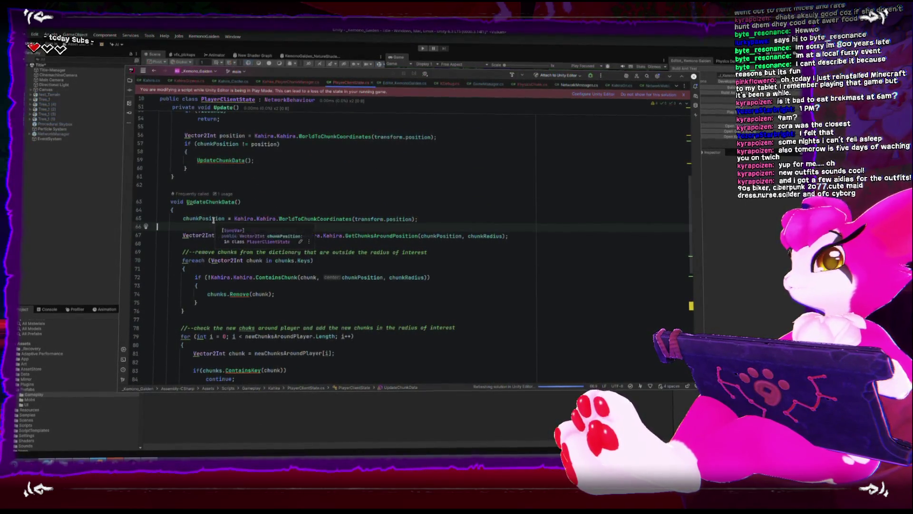
{"action": "key", "text": "BackSpace"}
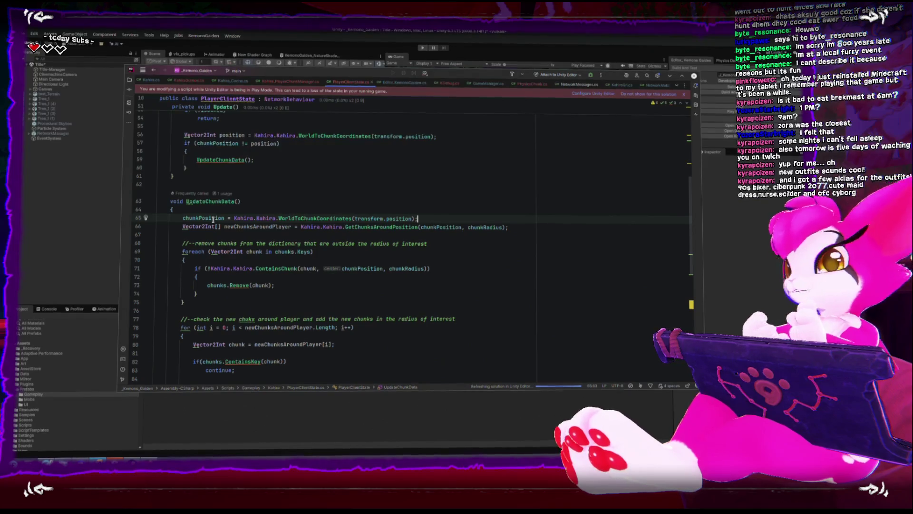
{"action": "scroll", "coordinate": [227, 232], "scroll_direction": "down", "scroll_amount": 5}
{"action": "left_click", "coordinate": [83, 249]}
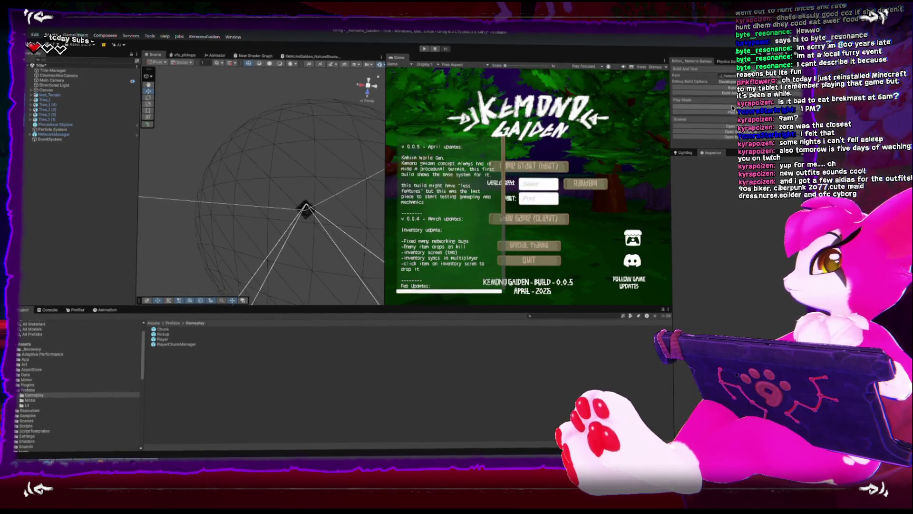
Enter play mode, widen the Game view, and start the game as host
{"action": "left_click", "coordinate": [425, 48]}
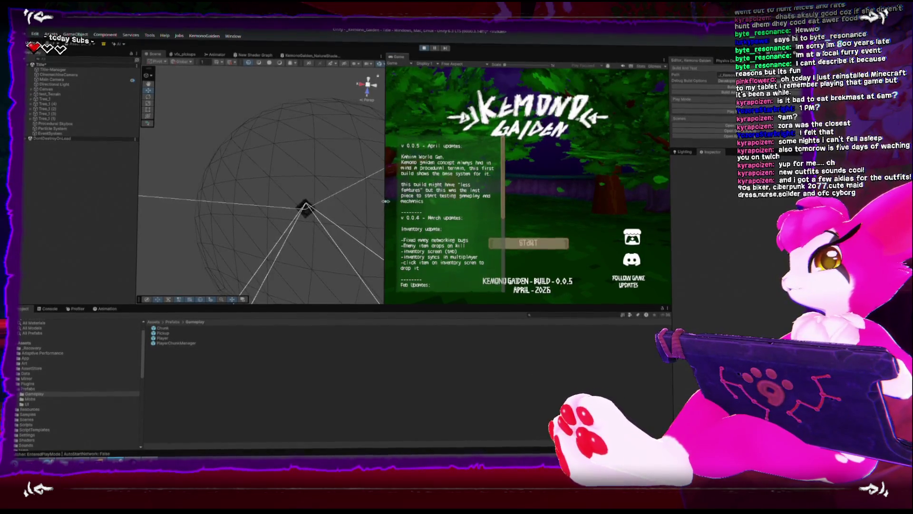
{"action": "left_click_drag", "start_coordinate": [386, 195], "coordinate": [313, 196]}
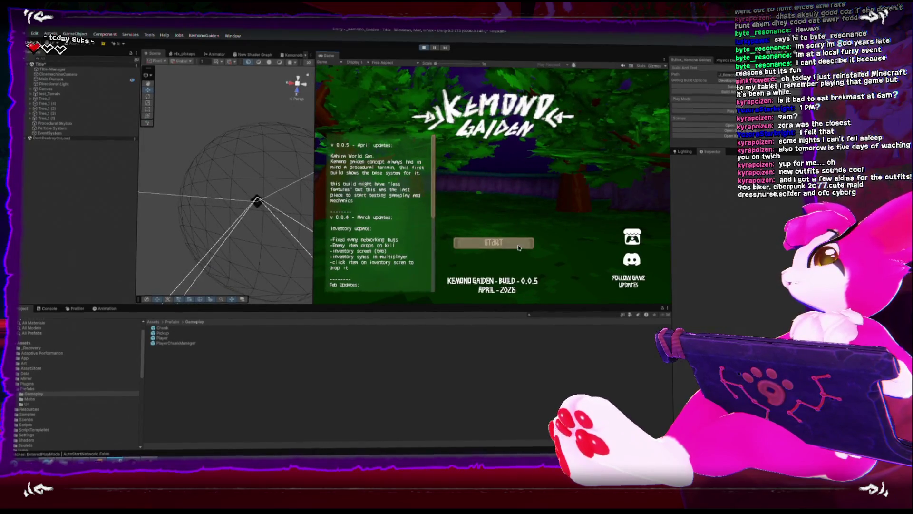
{"action": "left_click", "coordinate": [494, 242]}
{"action": "left_click", "coordinate": [506, 169]}
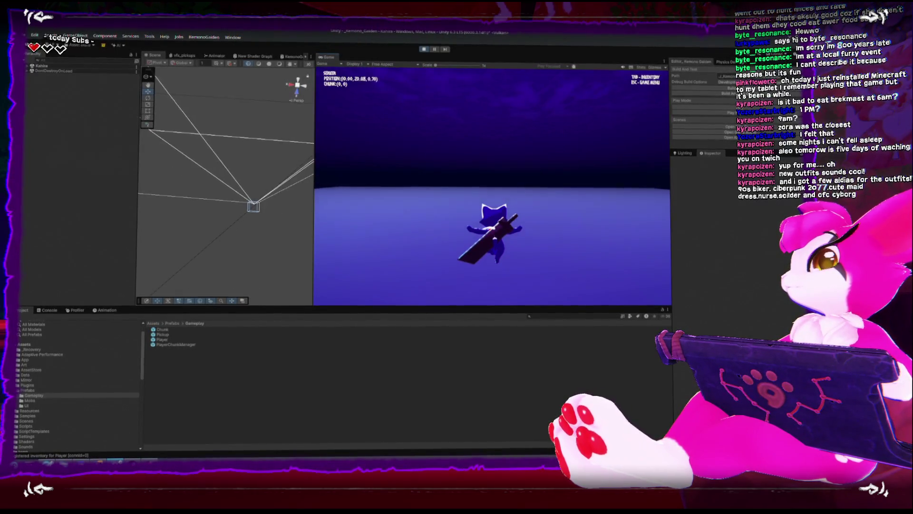
Walk the character forward into chunks 0,-2 and 0,-3, toggling the Esc menu once
{"action": "key", "text": "w"}
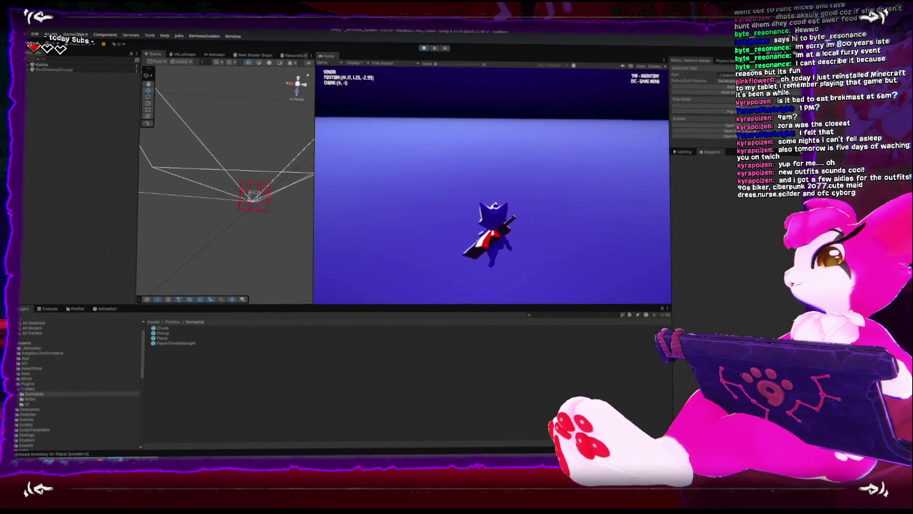
{"action": "key", "text": "w"}
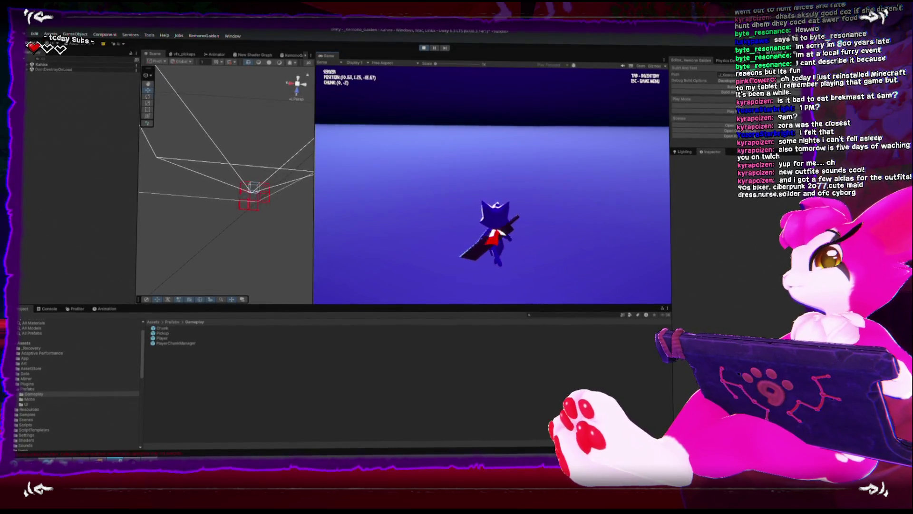
{"action": "key", "text": "Escape"}
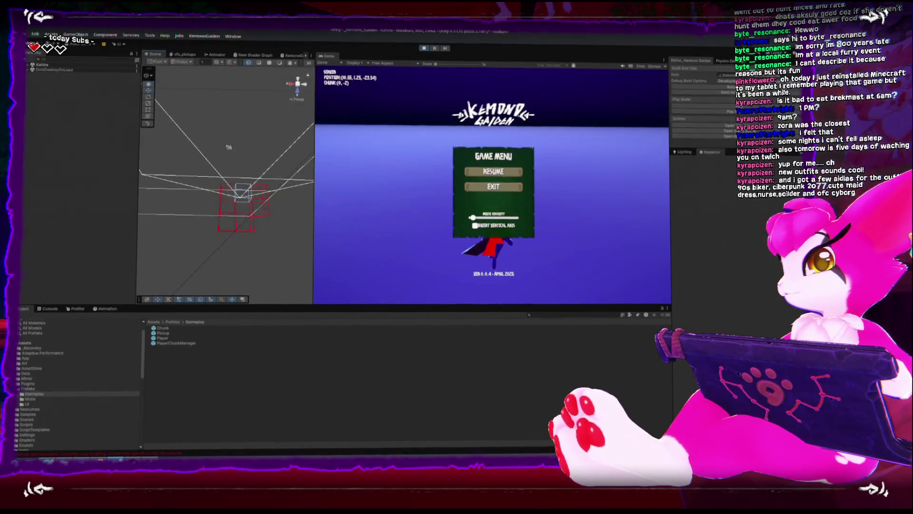
{"action": "key", "text": "Escape"}
{"action": "key", "text": "w"}
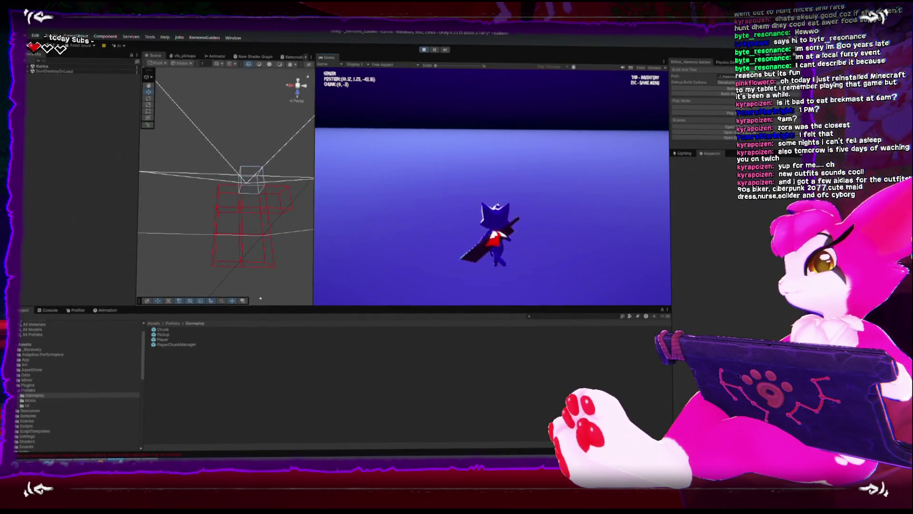
View the InvalidOperationException stack trace in the Console, stop play mode, and return to Rider
{"action": "key", "text": "Escape"}
{"action": "left_click", "coordinate": [48, 309]}
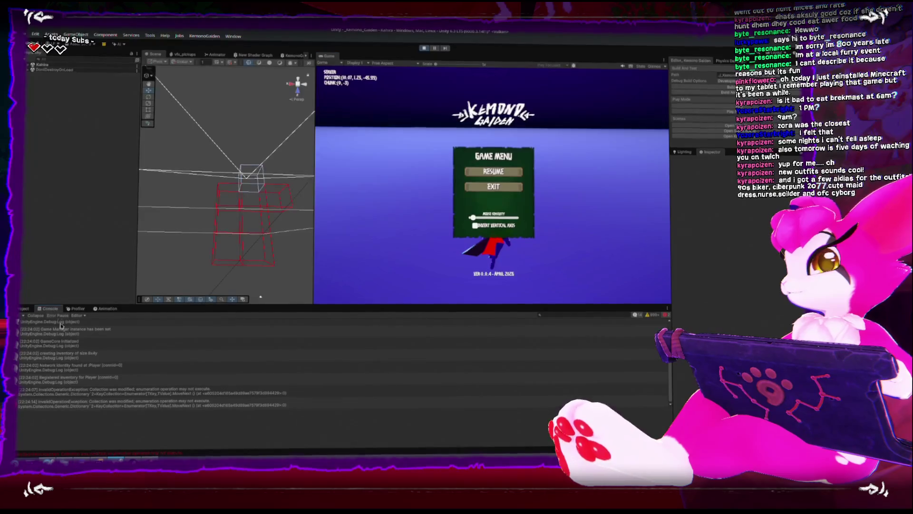
{"action": "left_click", "coordinate": [148, 391]}
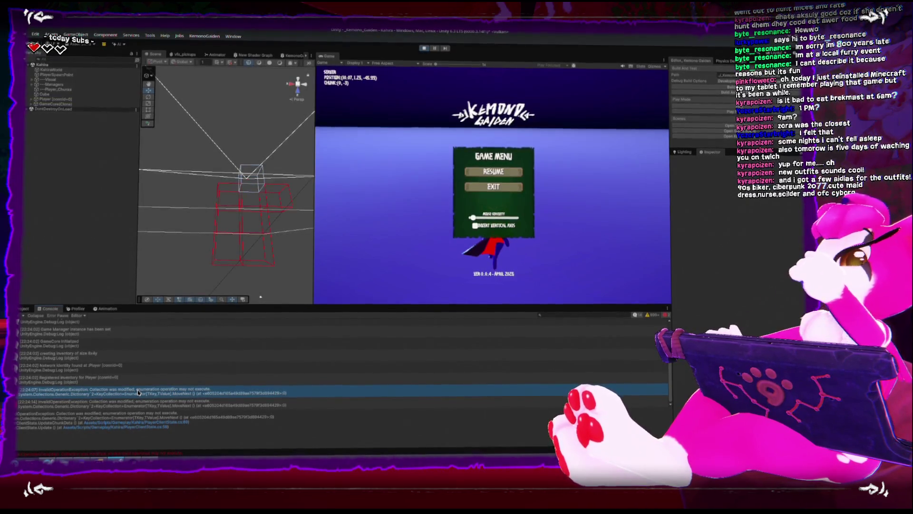
{"action": "left_click", "coordinate": [434, 48]}
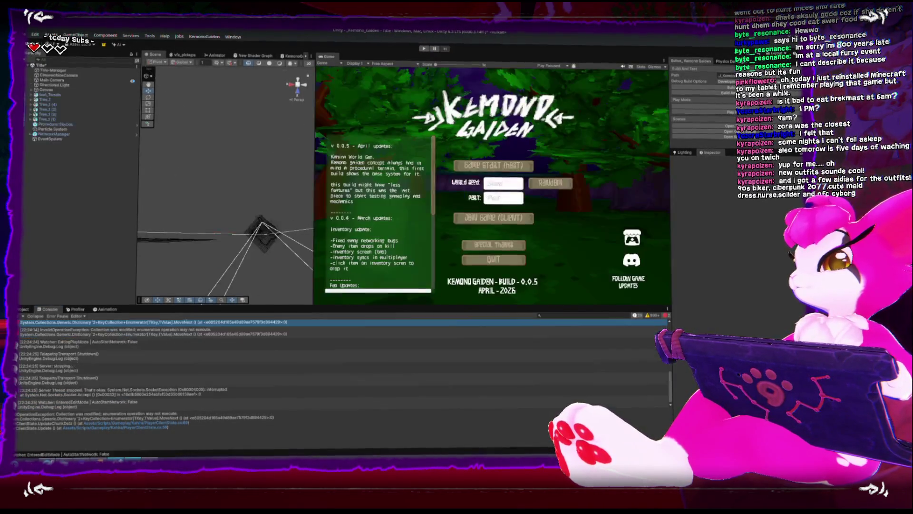
{"action": "key", "text": "alt+Tab"}
{"action": "scroll", "coordinate": [260, 241], "scroll_direction": "up", "scroll_amount": 2}
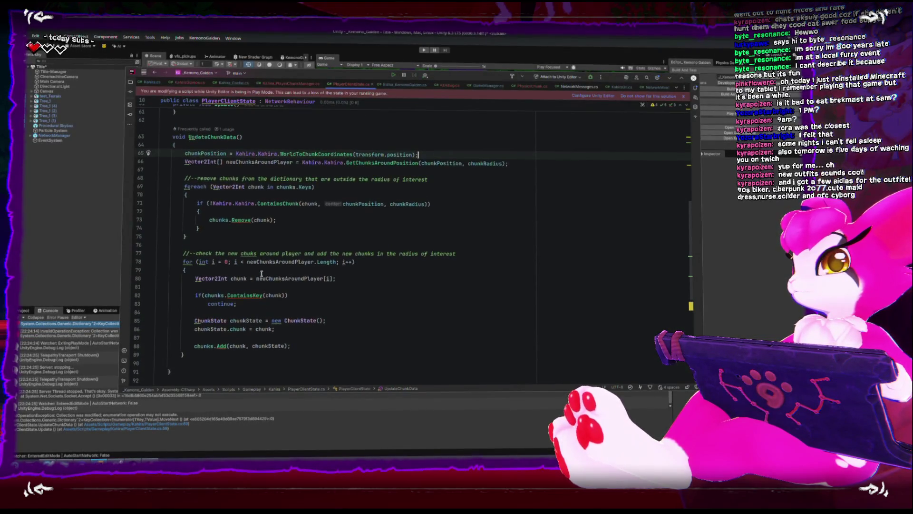
Add a blank line before the removal loop and select parts of the foreach and Remove statement
{"action": "scroll", "coordinate": [241, 263], "scroll_direction": "up", "scroll_amount": 1}
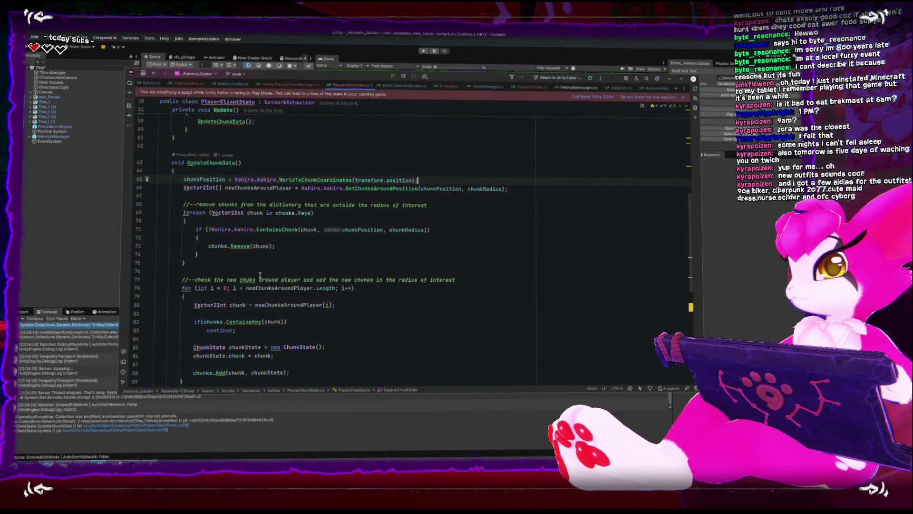
{"action": "left_click", "coordinate": [219, 195]}
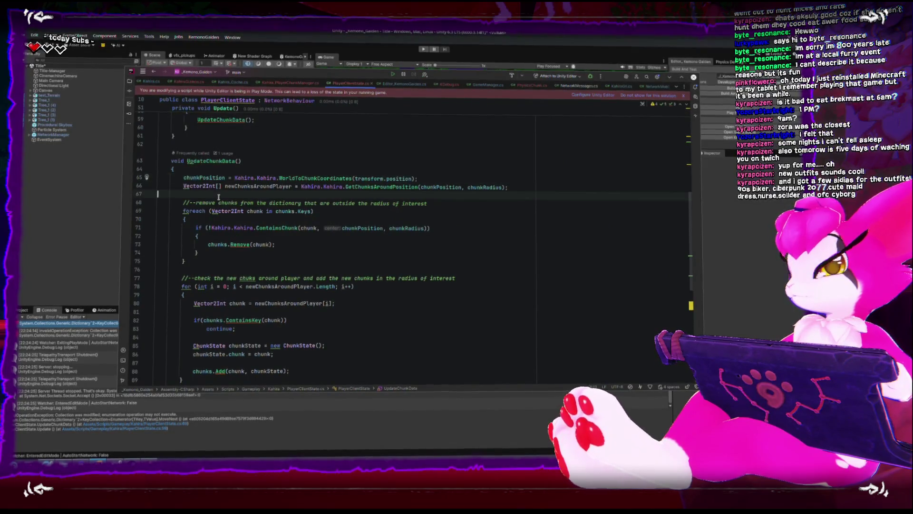
{"action": "key", "text": "Tab"}
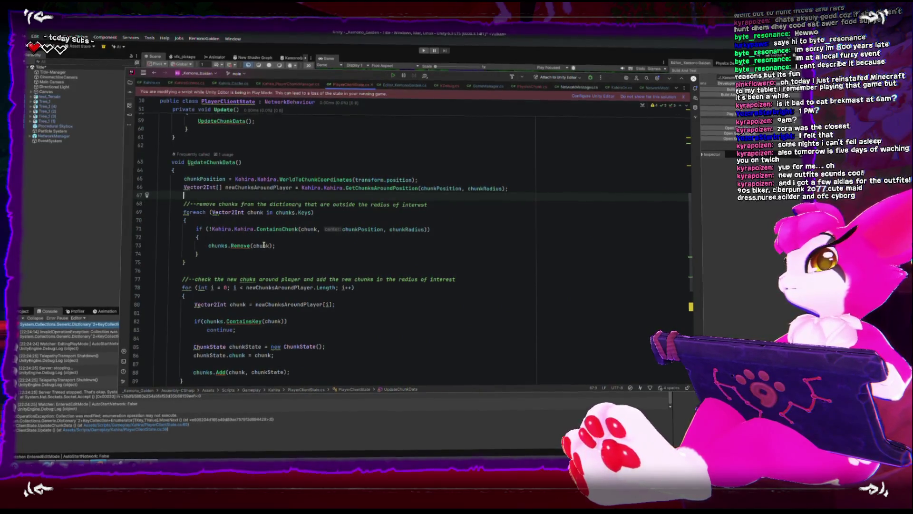
{"action": "scroll", "coordinate": [219, 230], "scroll_direction": "up", "scroll_amount": 1}
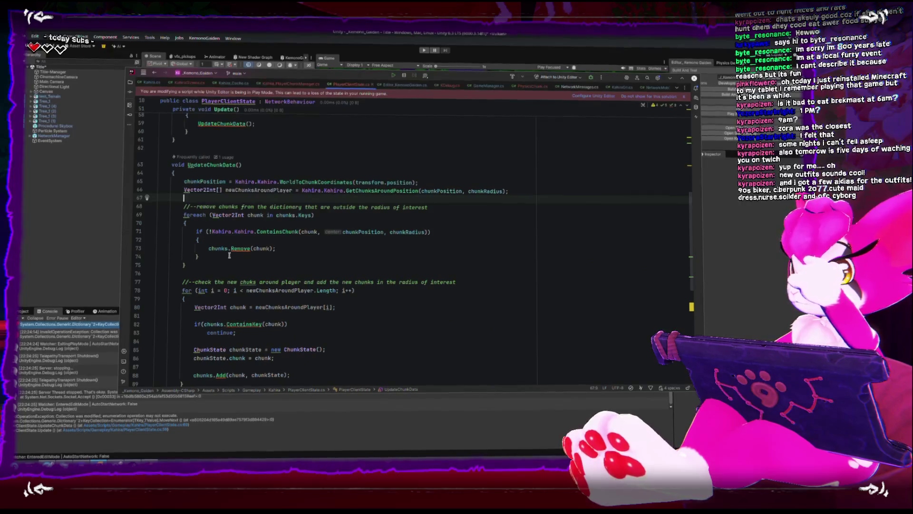
{"action": "key", "text": "Return"}
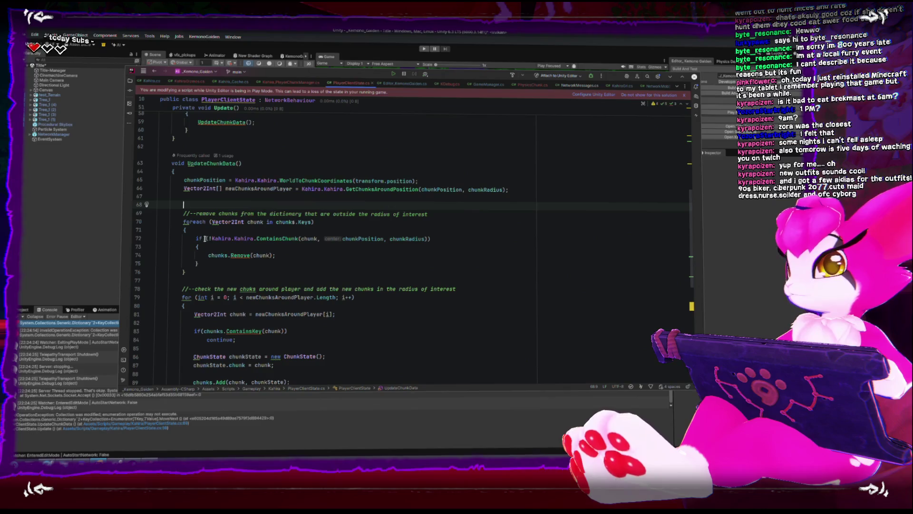
{"action": "left_click", "coordinate": [200, 222]}
{"action": "left_click_drag", "start_coordinate": [247, 223], "coordinate": [314, 224]}
{"action": "left_click_drag", "start_coordinate": [212, 259], "coordinate": [310, 260]}
{"action": "left_click", "coordinate": [248, 222]}
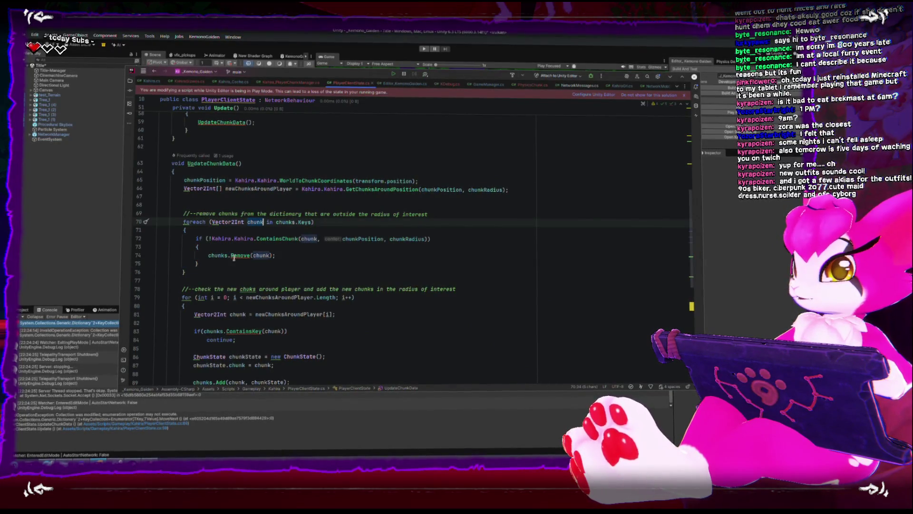
{"action": "left_click_drag", "start_coordinate": [209, 256], "coordinate": [287, 254]}
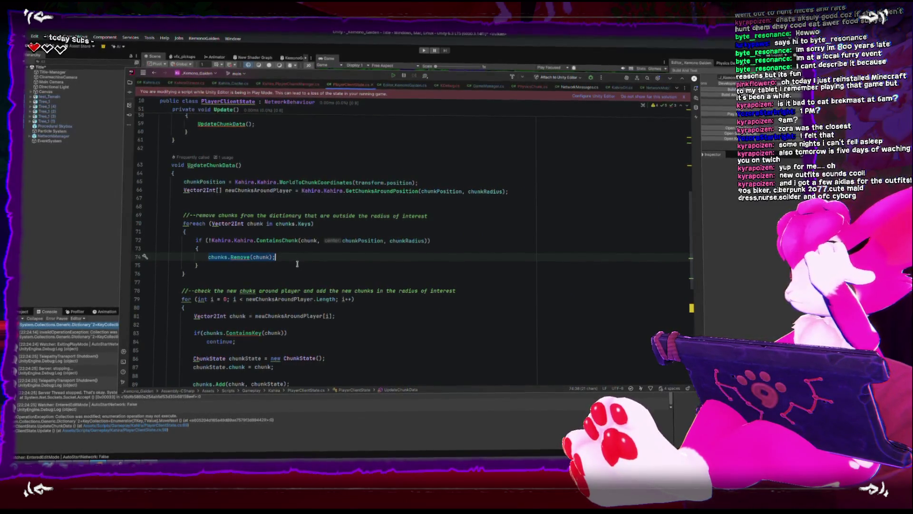
Declare a List<Vector2Int> chunksToRemove on line 68 above the removal loop
{"action": "left_click", "coordinate": [250, 205]}
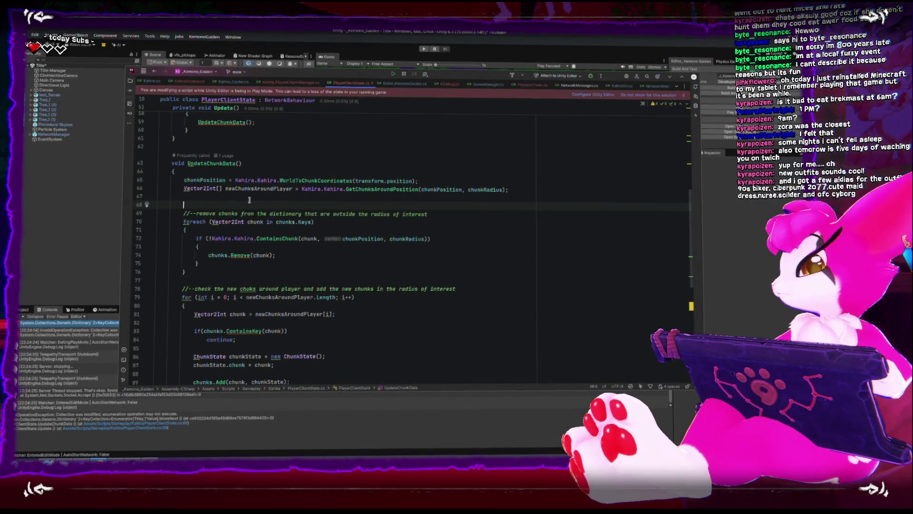
{"action": "type", "text": "List<"}
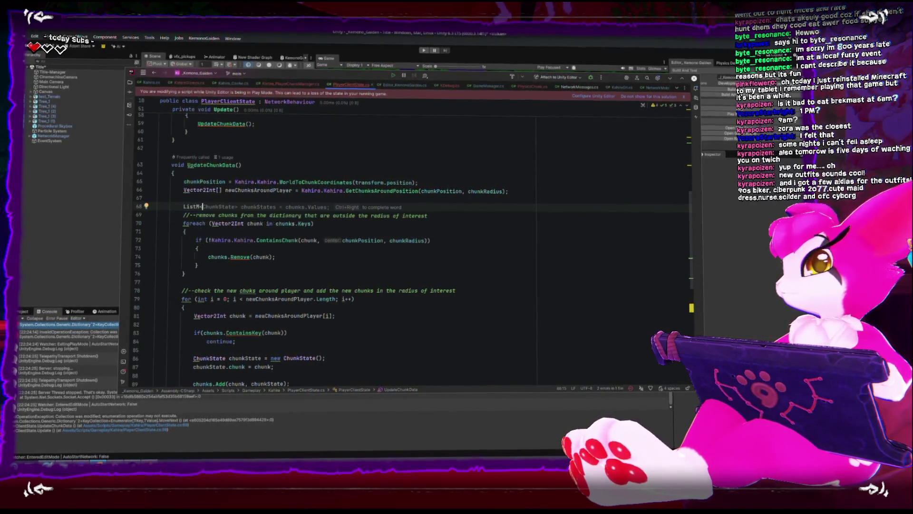
{"action": "type", "text": "Vector2Int"}
{"action": "key", "text": "Return"}
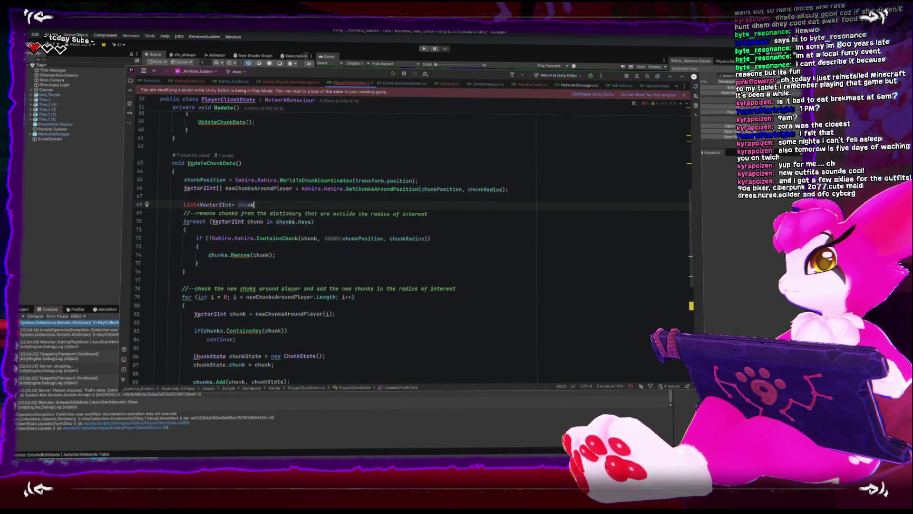
{"action": "type", "text": "sToRemove;"}
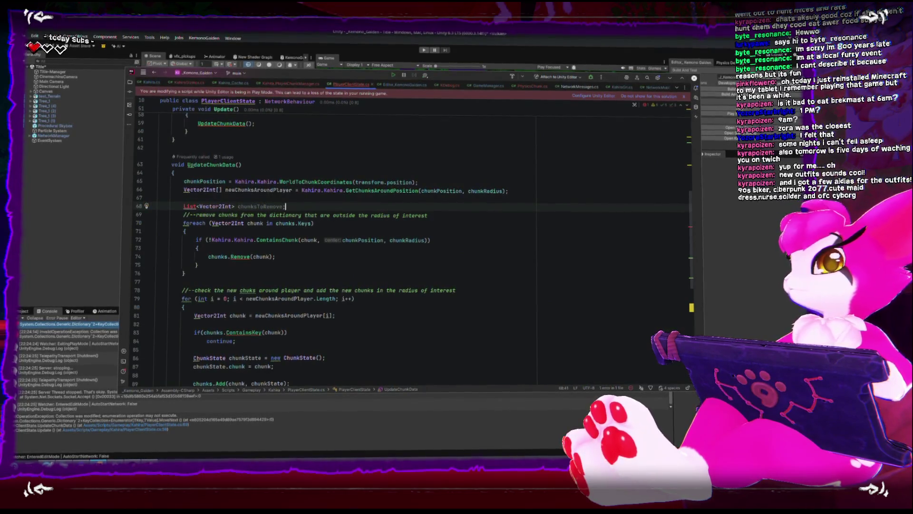
{"action": "left_click", "coordinate": [183, 206]}
Add 'using System.Collections.Generic;' at the top of the file
{"action": "scroll", "coordinate": [235, 204], "scroll_direction": "up", "scroll_amount": 15}
{"action": "left_click", "coordinate": [229, 132]}
{"action": "type", "text": "using Sy"}
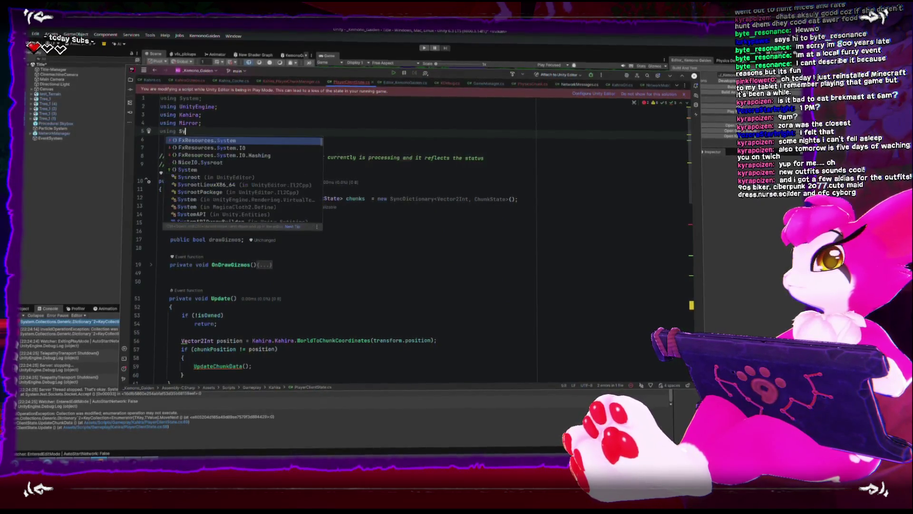
{"action": "type", "text": "stem.Co"}
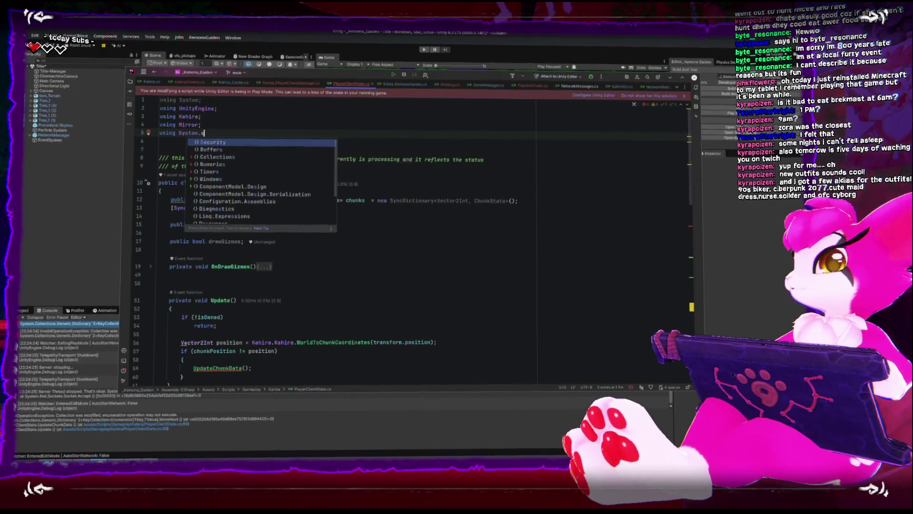
{"action": "type", "text": "llections.Generic;"}
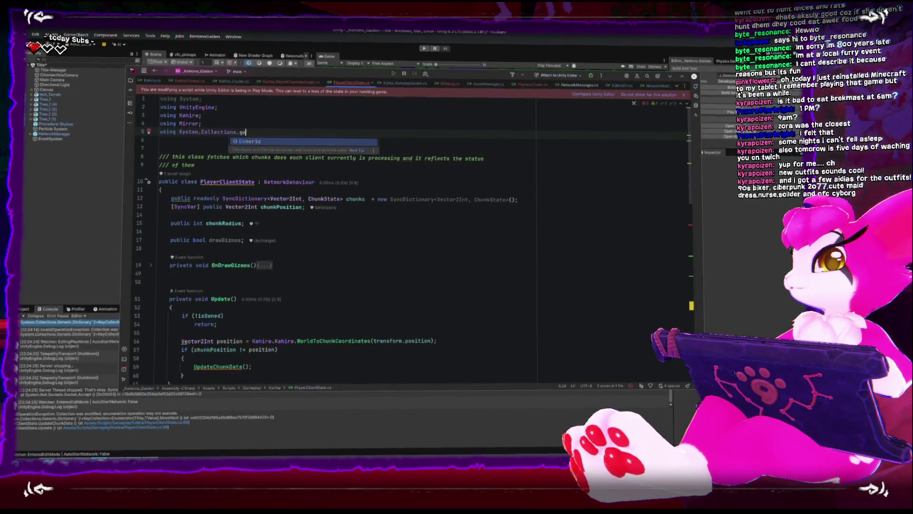
{"action": "scroll", "coordinate": [195, 192], "scroll_direction": "down", "scroll_amount": 10}
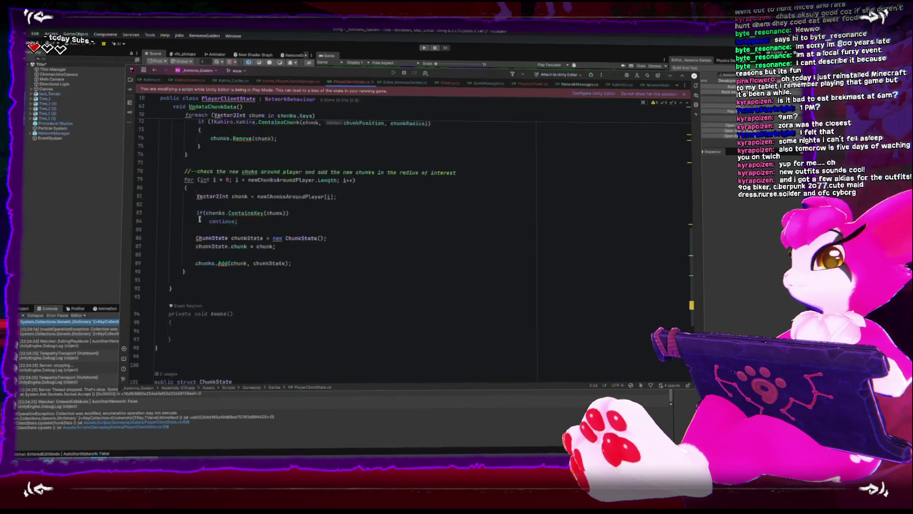
{"action": "scroll", "coordinate": [189, 212], "scroll_direction": "up", "scroll_amount": 4}
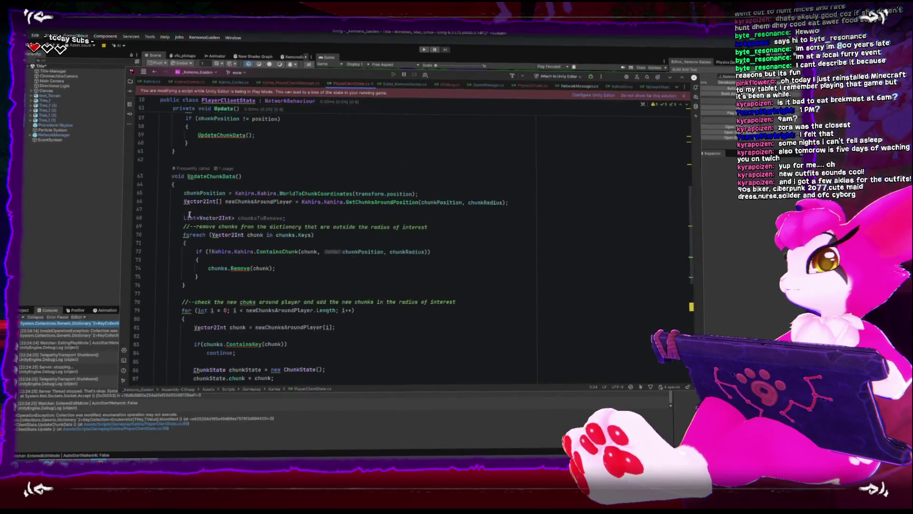
Cut the local chunksToRemove declaration from UpdateChunkData and paste it below OnDrawGizmos
{"action": "left_click_drag", "start_coordinate": [184, 217], "coordinate": [235, 217]}
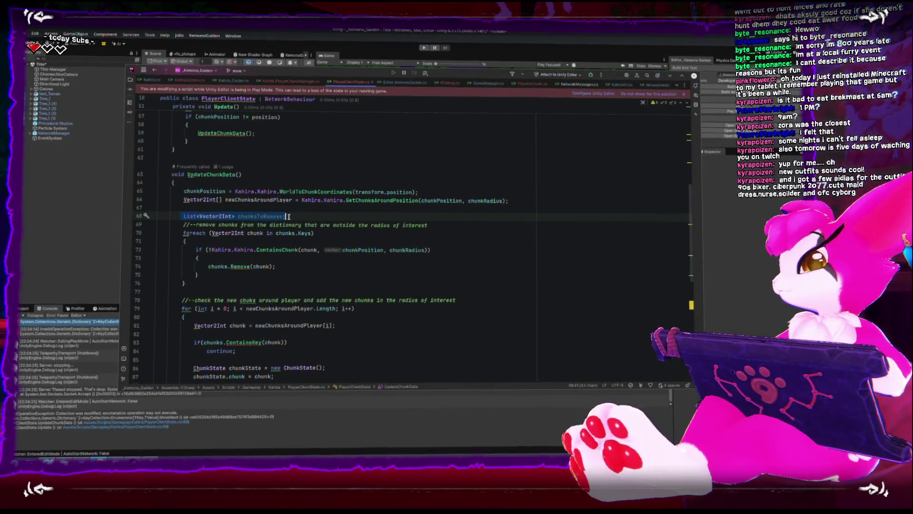
{"action": "key", "text": "BackSpace"}
{"action": "scroll", "coordinate": [288, 216], "scroll_direction": "up", "scroll_amount": 3}
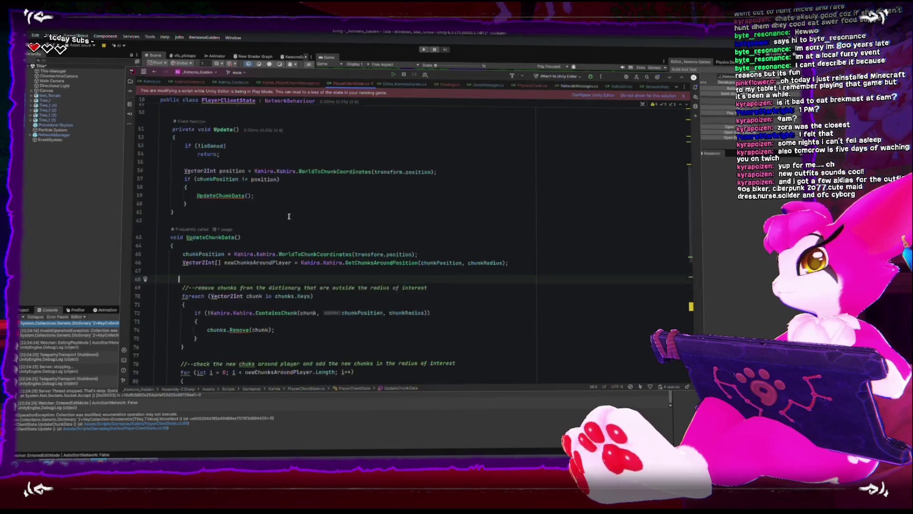
{"action": "scroll", "coordinate": [289, 217], "scroll_direction": "up", "scroll_amount": 15}
{"action": "left_click", "coordinate": [307, 251]}
{"action": "key", "text": "Return"}
{"action": "type", "text": "List<Vector2Int> chunksToRemove;"}
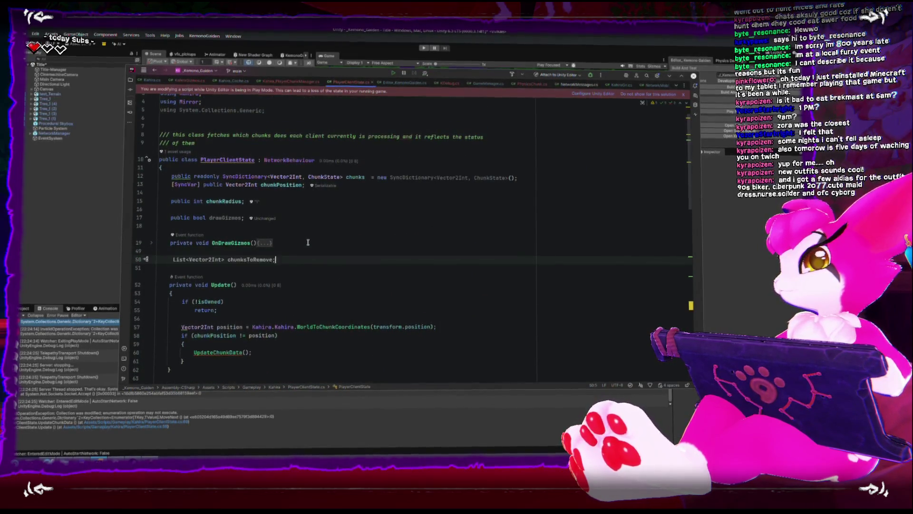
Place the chunksToRemove declaration among the class fields and mark it private
{"action": "left_click", "coordinate": [211, 222]}
{"action": "key", "text": "Down"}
{"action": "key", "text": "Down"}
{"action": "key", "text": "Up"}
{"action": "key", "text": "Up"}
{"action": "key", "text": "Down"}
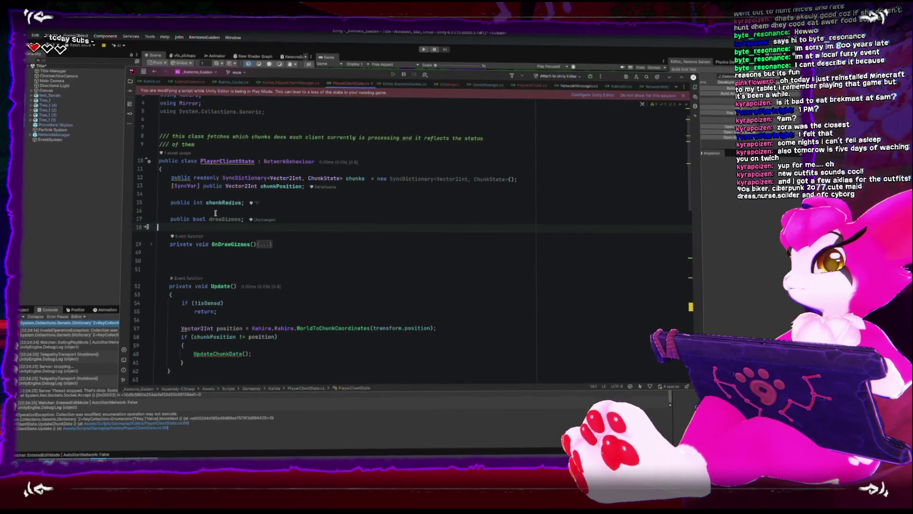
{"action": "key", "text": "Return"}
{"action": "type", "text": "List<Vector2Int> chunksToRemove;"}
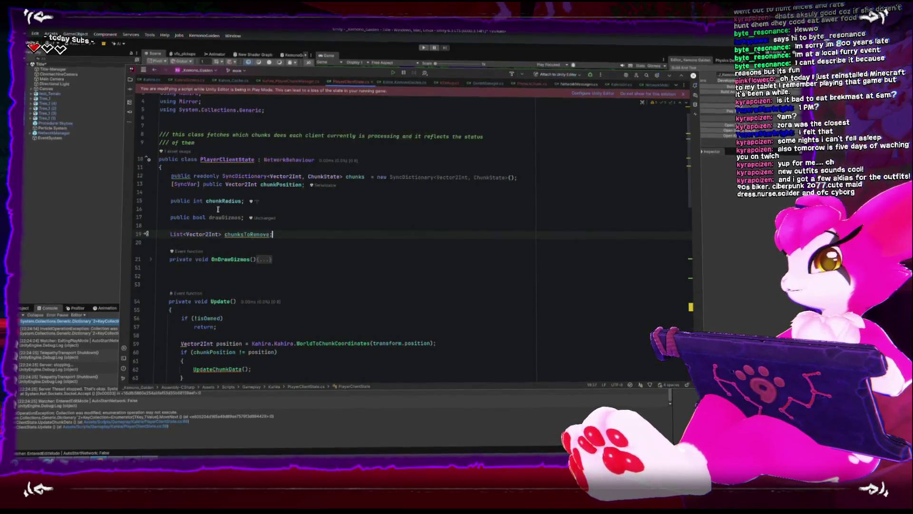
{"action": "mouse_move", "coordinate": [217, 156]}
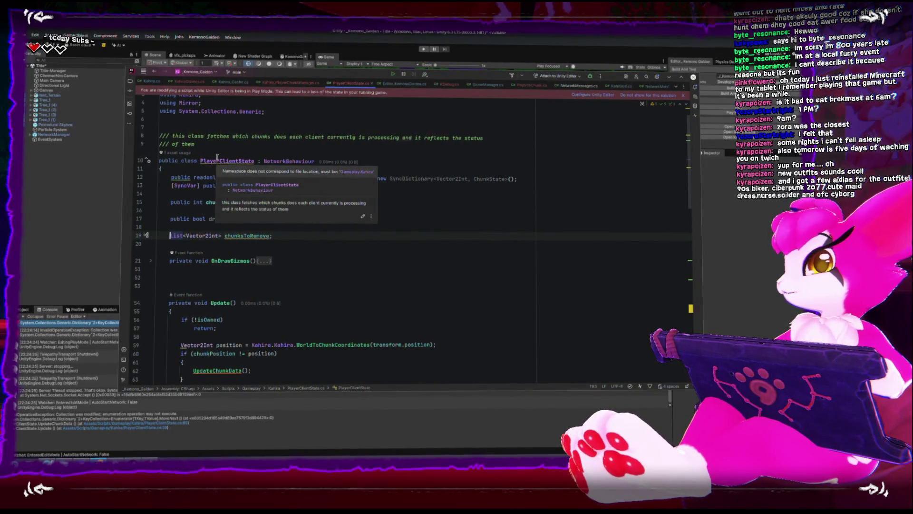
{"action": "type", "text": "private"}
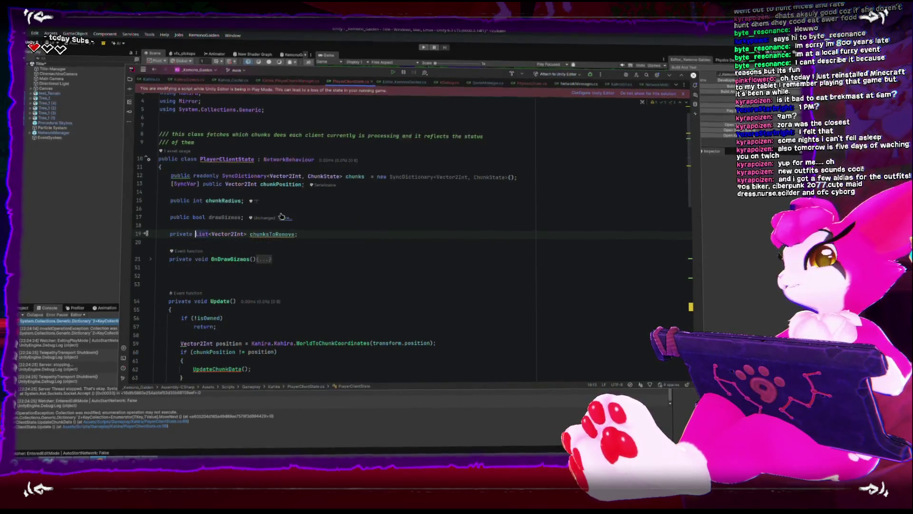
{"action": "scroll", "coordinate": [254, 259], "scroll_direction": "down", "scroll_amount": 8}
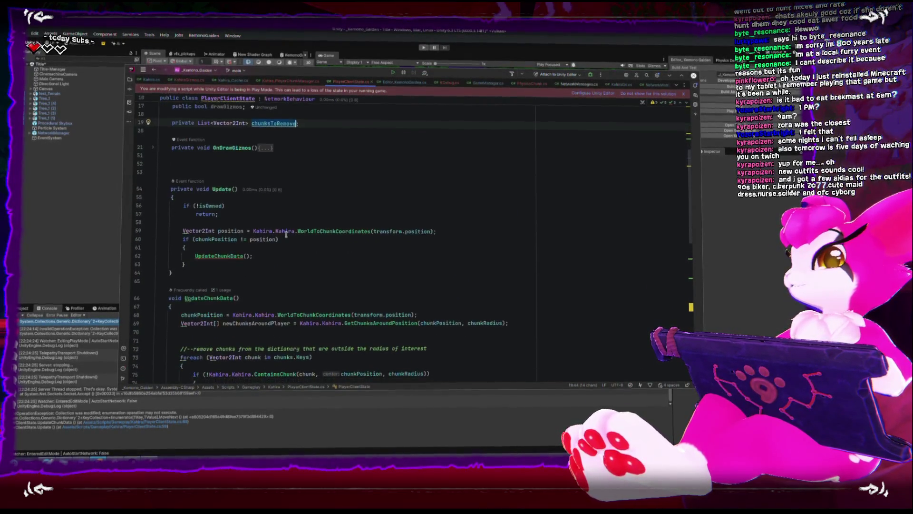
Add chunksToRemove.Clear() at the method start and change chunks.Remove(chunk) to chunksToRemove.Add(chunk)
{"action": "left_click", "coordinate": [231, 264]}
{"action": "type", "text": ".Clear();"}
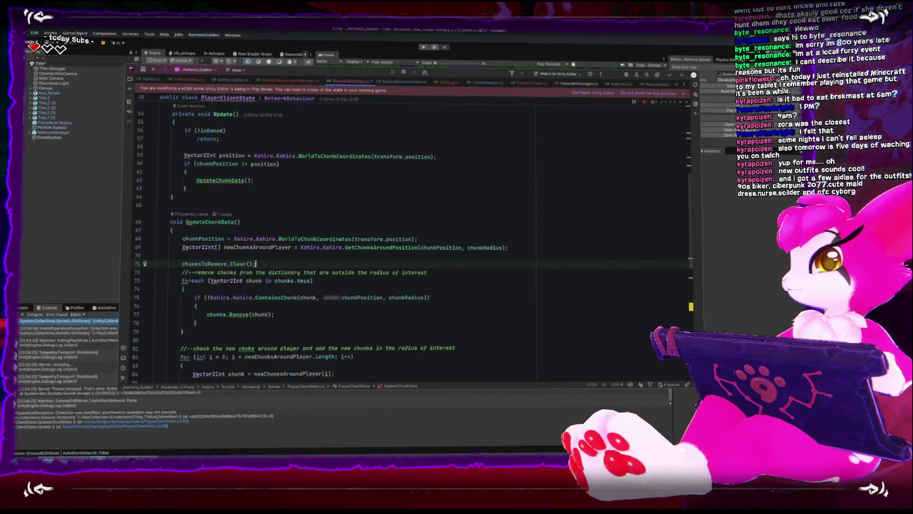
{"action": "key", "text": "Return"}
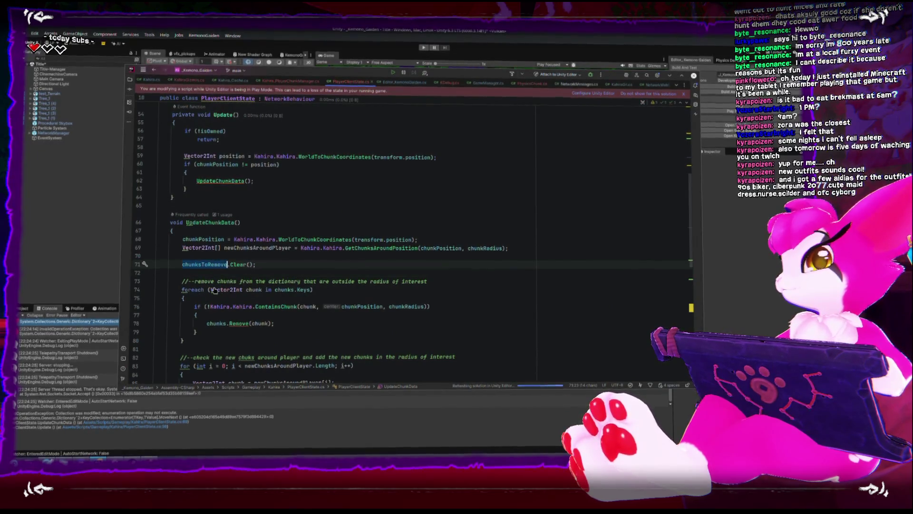
{"action": "left_click_drag", "start_coordinate": [207, 324], "coordinate": [279, 325]}
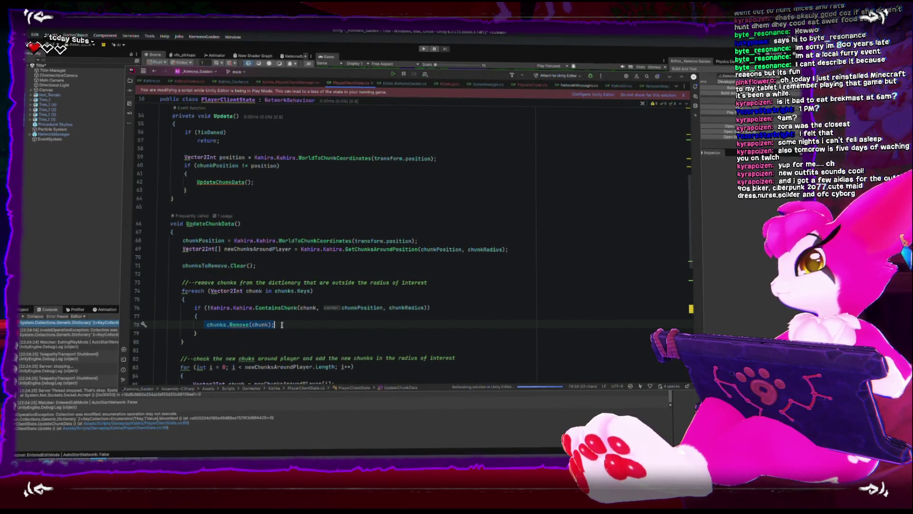
{"action": "key", "text": "BackSpace"}
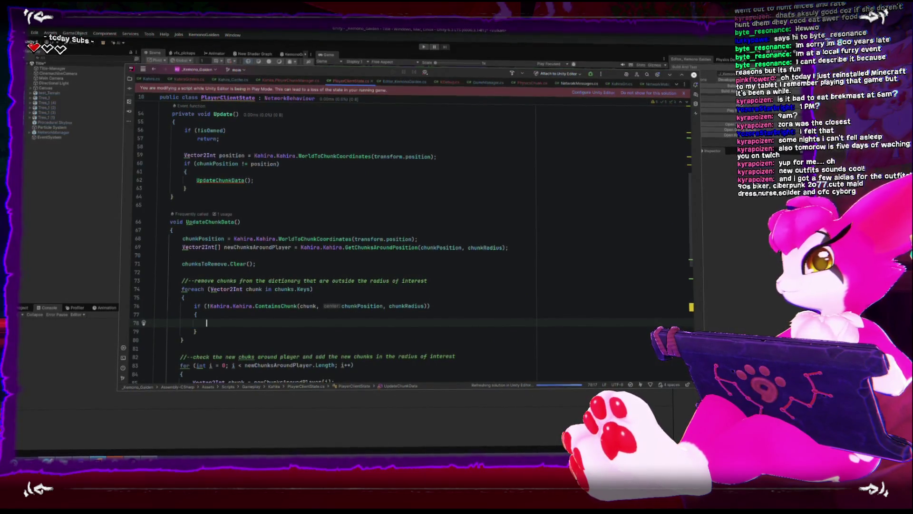
{"action": "type", "text": "chunks"}
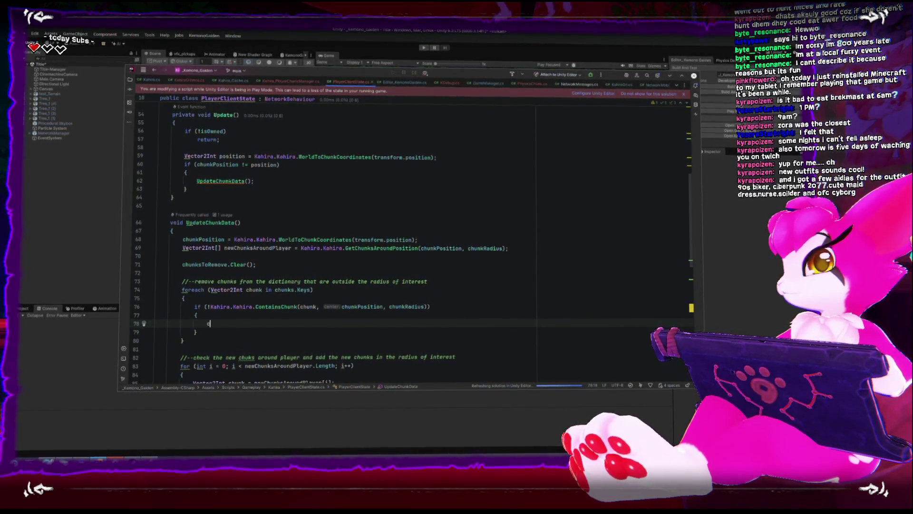
{"action": "key", "text": "BackSpace"}
{"action": "key", "text": "BackSpace"}
{"action": "key", "text": "BackSpace"}
{"action": "type", "text": "chunksToRemove.Add(chunk);"}
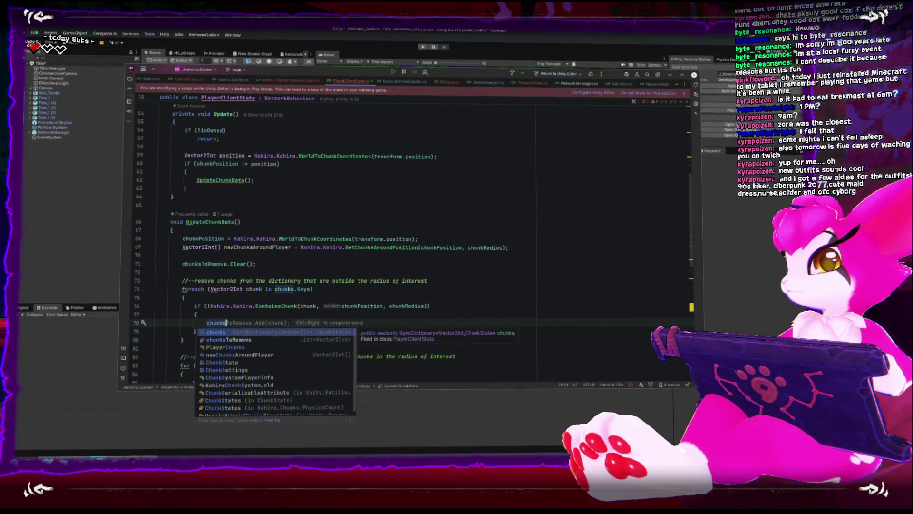
{"action": "key", "text": "Tab"}
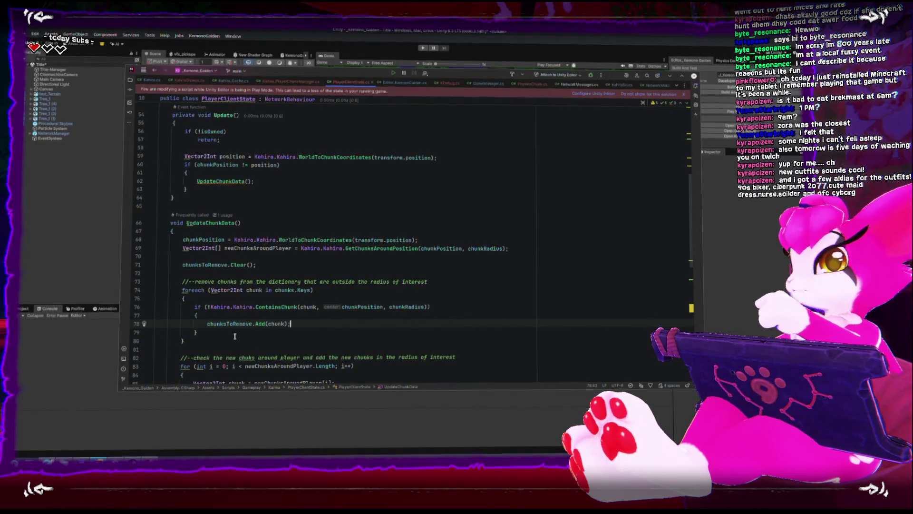
Add a for loop over chunksToRemove calling chunks.Remove(chunksToRemove[i]), and save the script
{"action": "key", "text": "Down"}
{"action": "key", "text": "Down"}
{"action": "key", "text": "Down"}
{"action": "key", "text": "Return"}
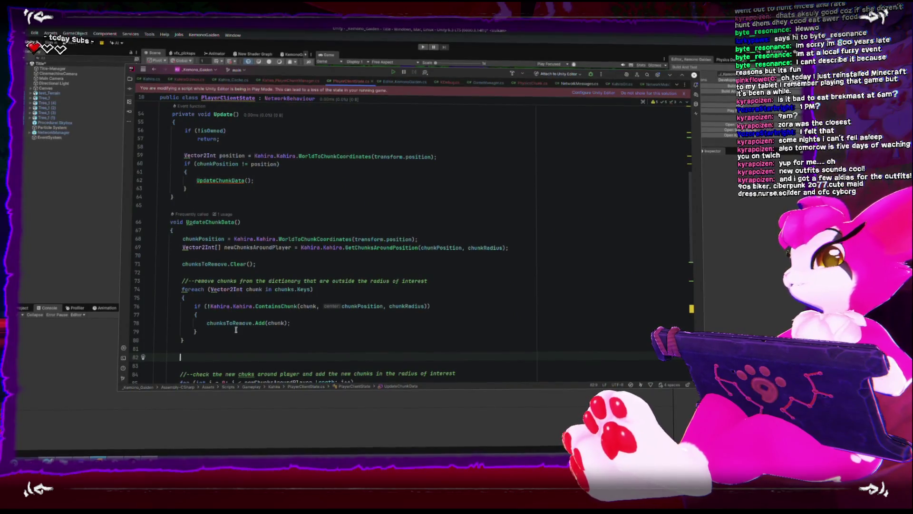
{"action": "scroll", "coordinate": [236, 329], "scroll_direction": "down", "scroll_amount": 2}
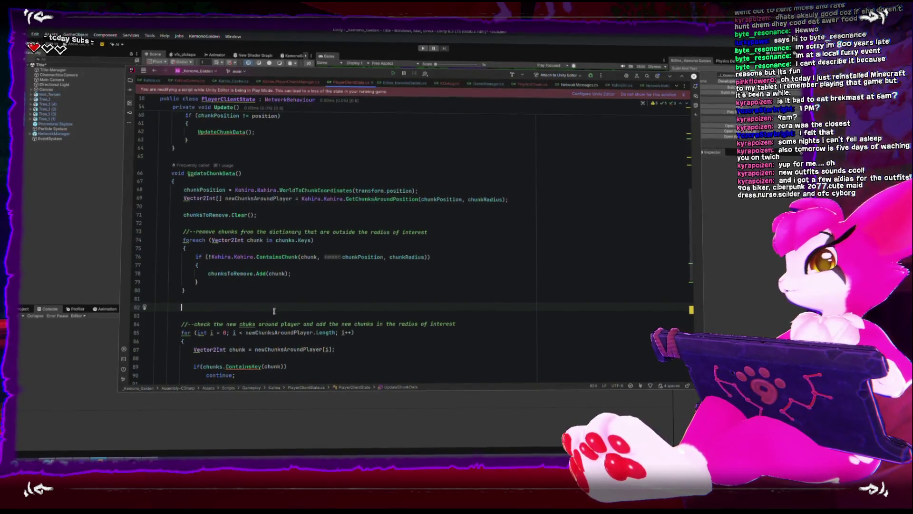
{"action": "type", "text": "for(int i ="}
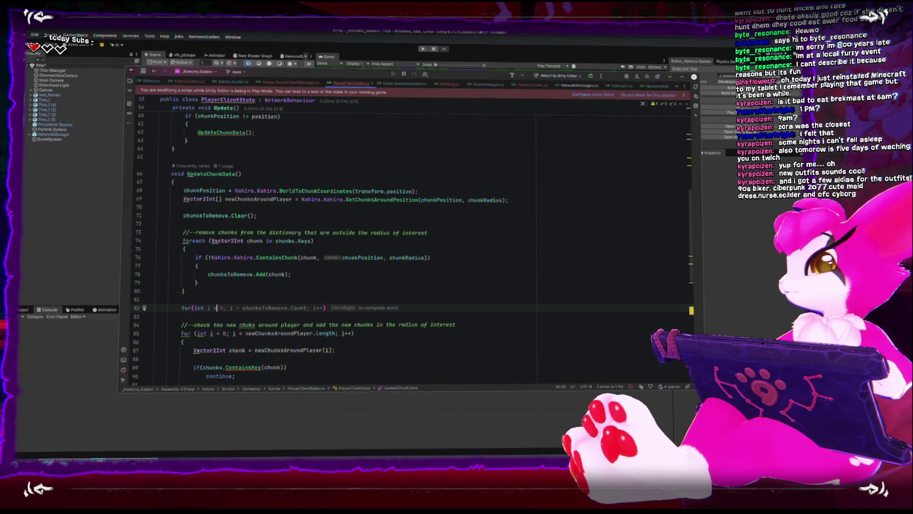
{"action": "key", "text": "Tab"}
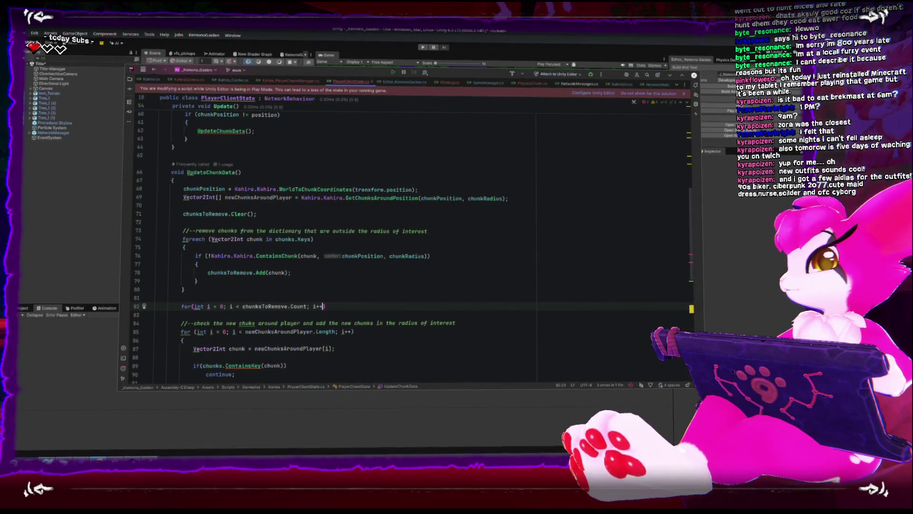
{"action": "type", "text": "{"}
{"action": "key", "text": "Return"}
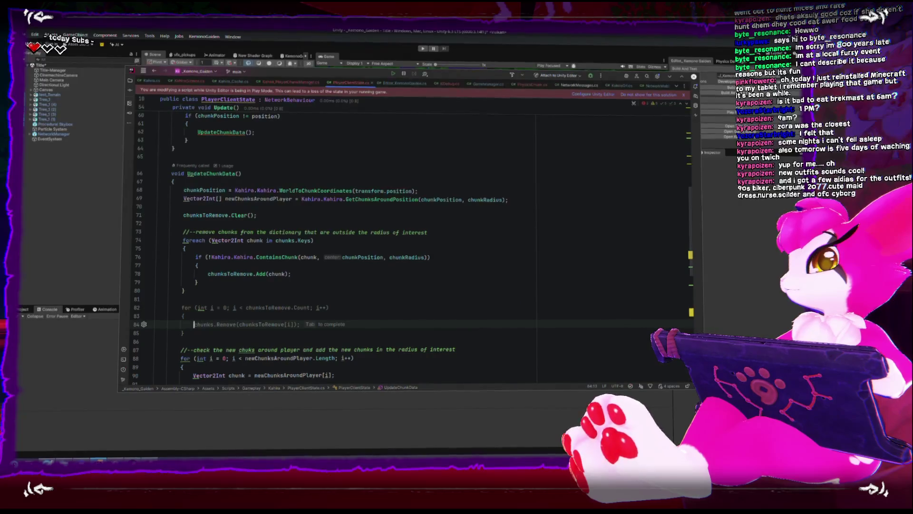
{"action": "key", "text": "Tab"}
{"action": "key", "text": "ctrl+s"}
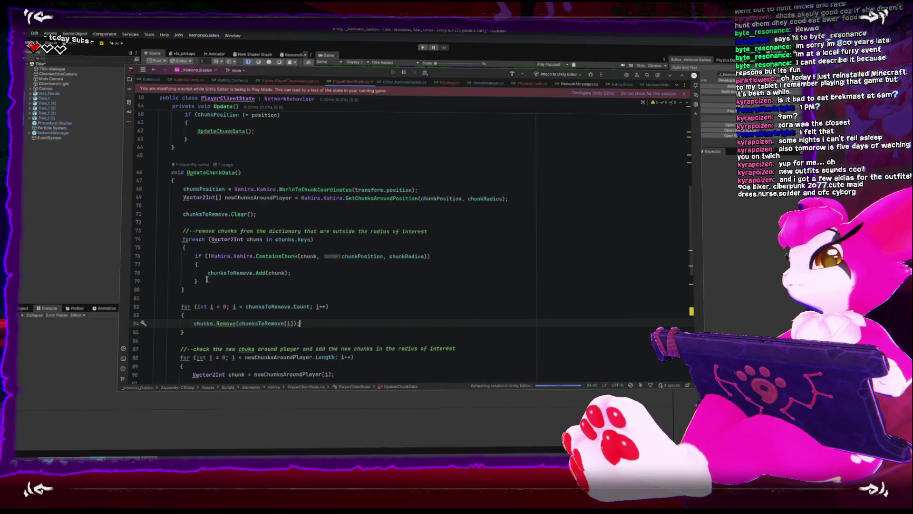
{"action": "left_click", "coordinate": [26, 251]}
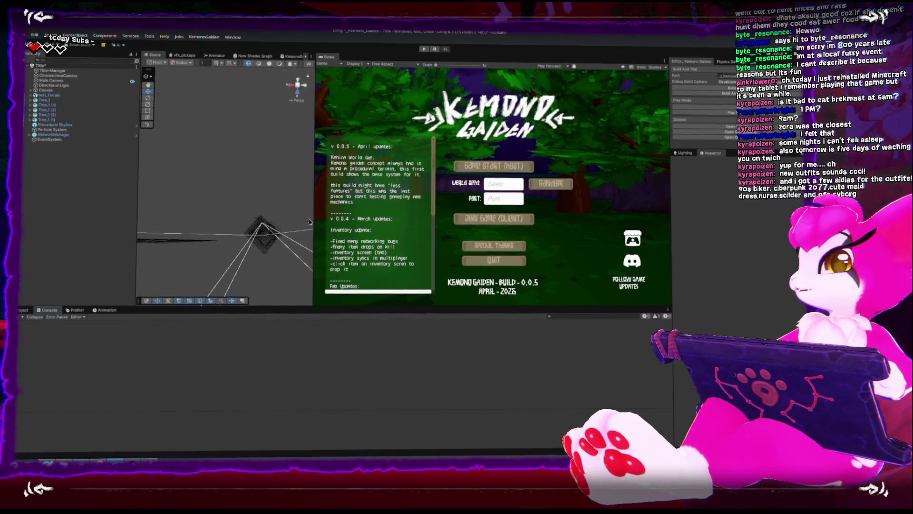
Enter Play mode and host a game with a Random world seed
{"action": "left_click_drag", "start_coordinate": [313, 216], "coordinate": [296, 216]}
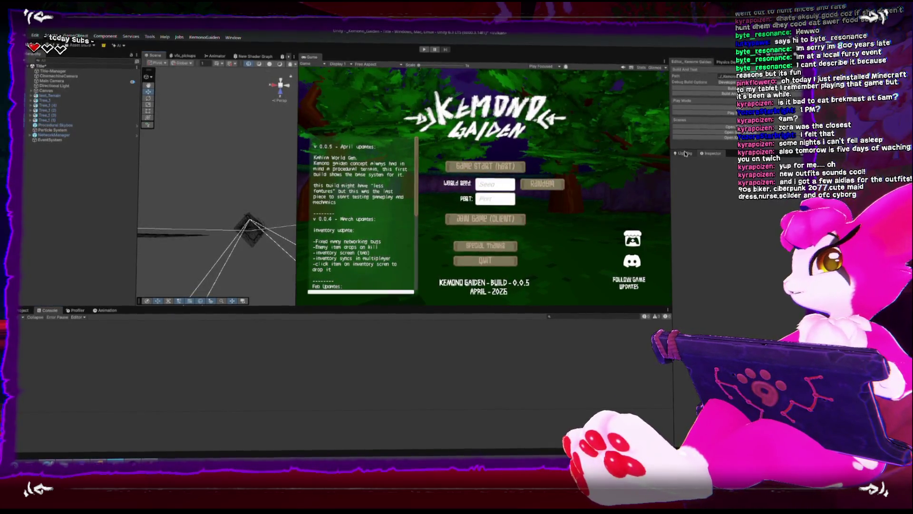
{"action": "left_click", "coordinate": [424, 49]}
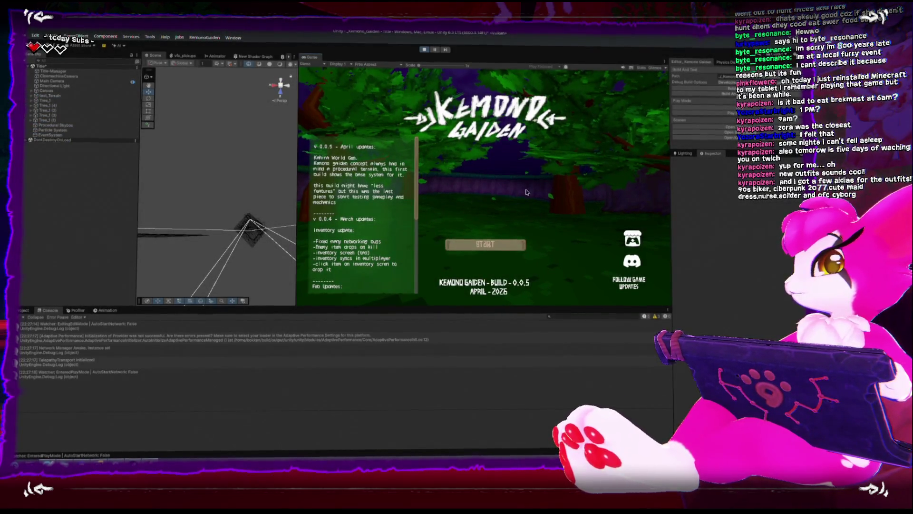
{"action": "left_click", "coordinate": [515, 241]}
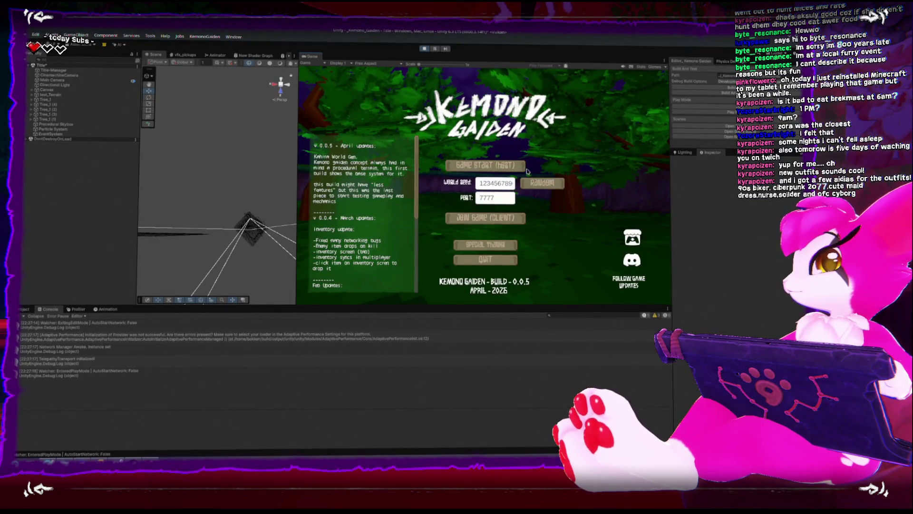
{"action": "left_click", "coordinate": [542, 183]}
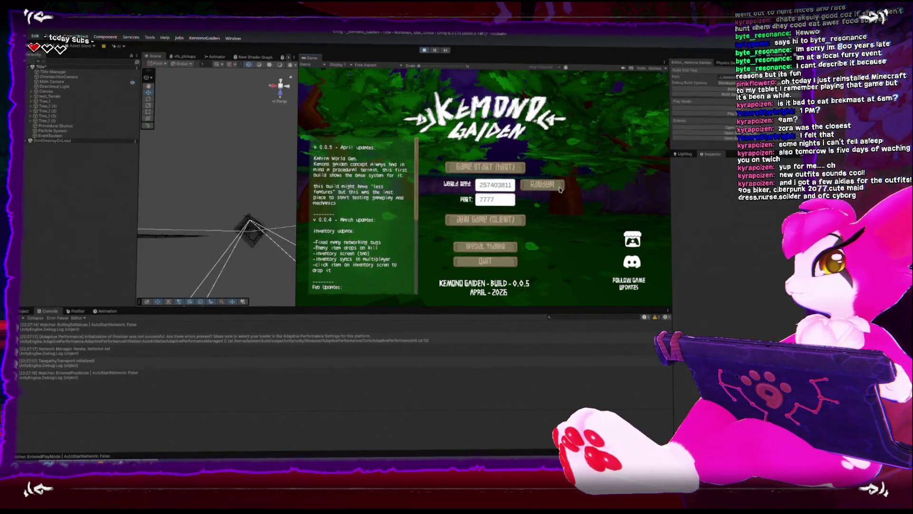
{"action": "left_click", "coordinate": [481, 167]}
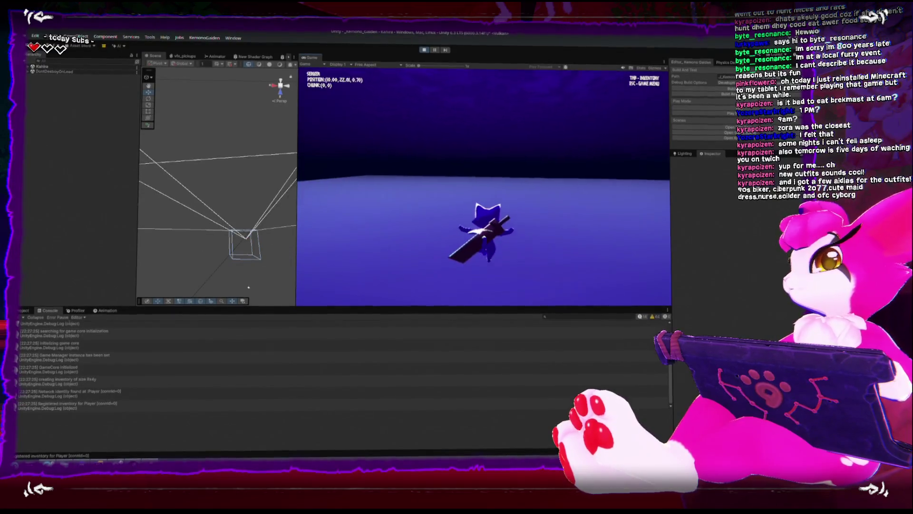
Find the UpdateChunkData NullReferenceException in the Console and open the failing script
{"action": "key", "text": "Escape"}
{"action": "key", "text": "Escape"}
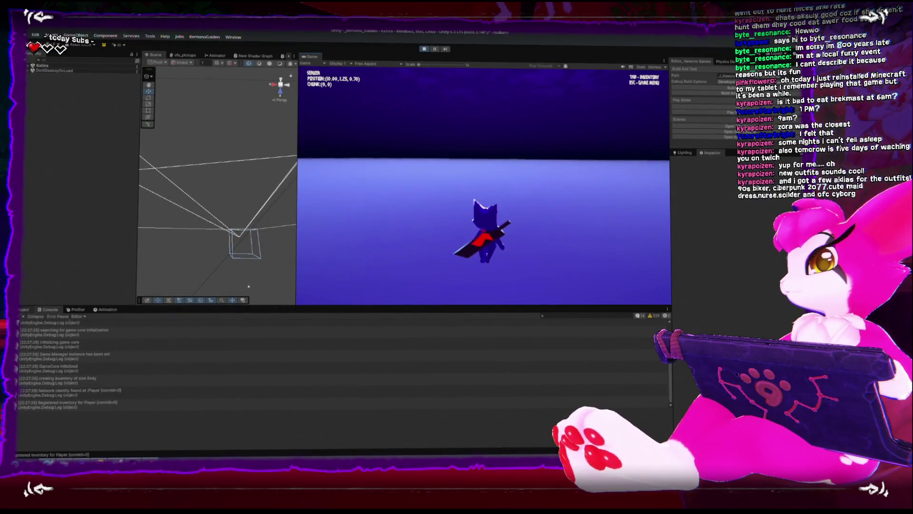
{"action": "left_click", "coordinate": [37, 315]}
{"action": "key", "text": "Escape"}
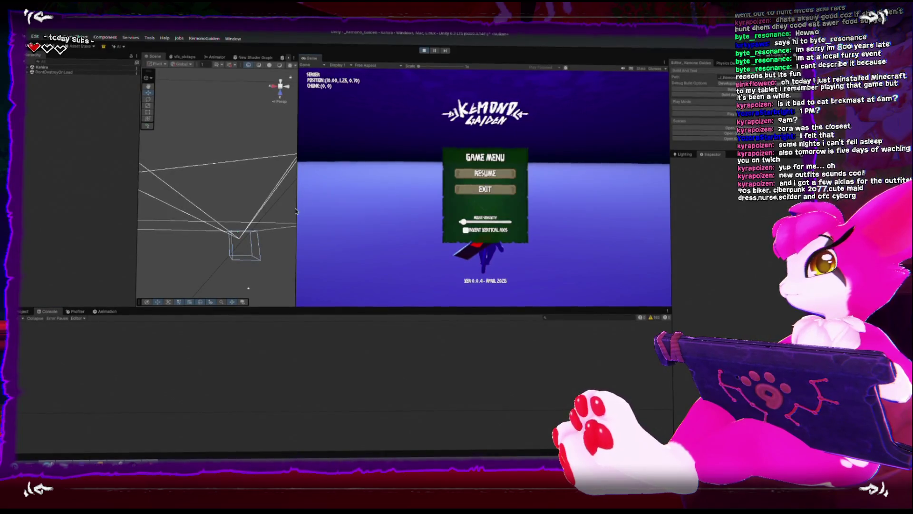
{"action": "scroll", "coordinate": [214, 143], "scroll_direction": "down", "scroll_amount": 3}
{"action": "key", "text": "Escape"}
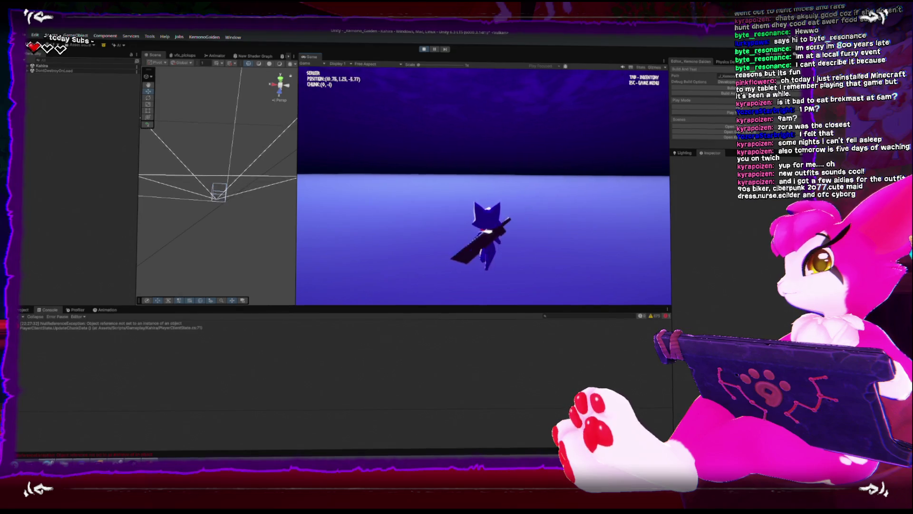
{"action": "key", "text": "Escape"}
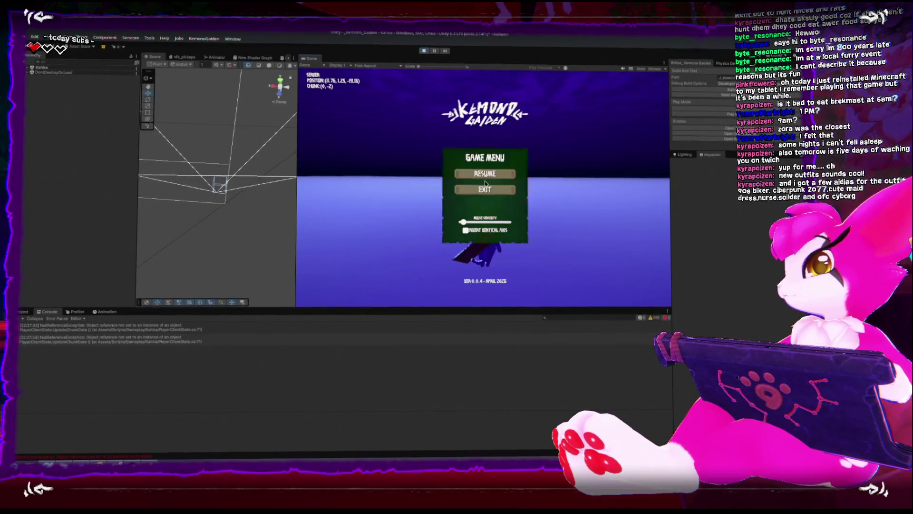
{"action": "left_click", "coordinate": [122, 328]}
{"action": "double_click", "coordinate": [131, 332]}
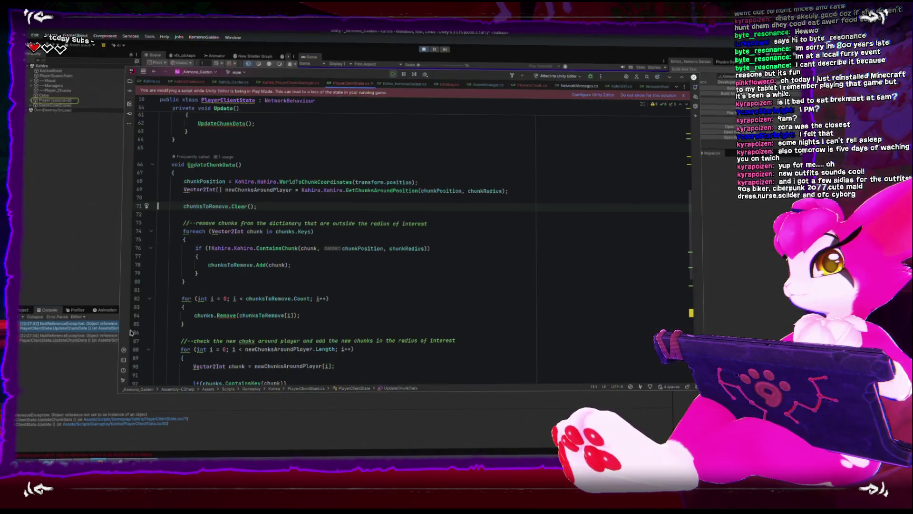
Give chunksToRemove on line 19 the initialiser = new List<Vector2Int>(), then return to Unity
{"action": "scroll", "coordinate": [283, 228], "scroll_direction": "up", "scroll_amount": 3}
{"action": "left_click", "coordinate": [296, 216]}
{"action": "type", "text": "= new"}
{"action": "key", "text": "Return"}
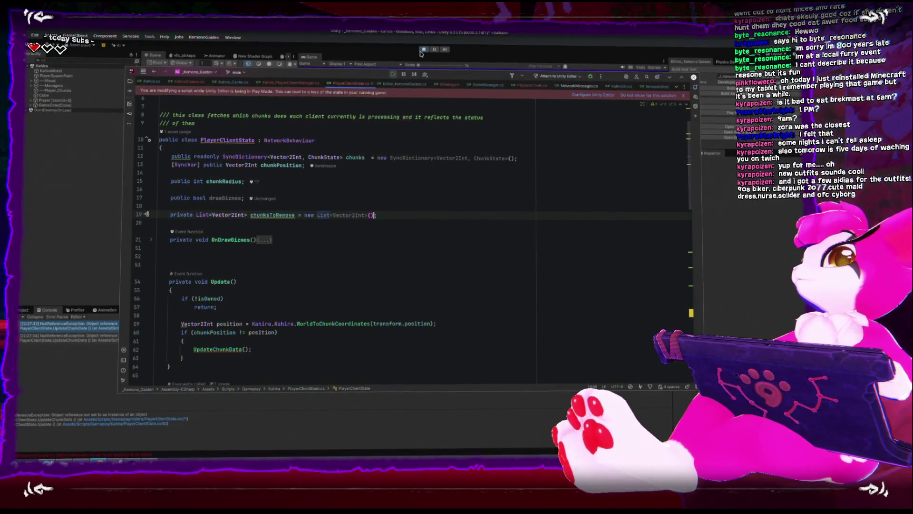
{"action": "left_click", "coordinate": [421, 53]}
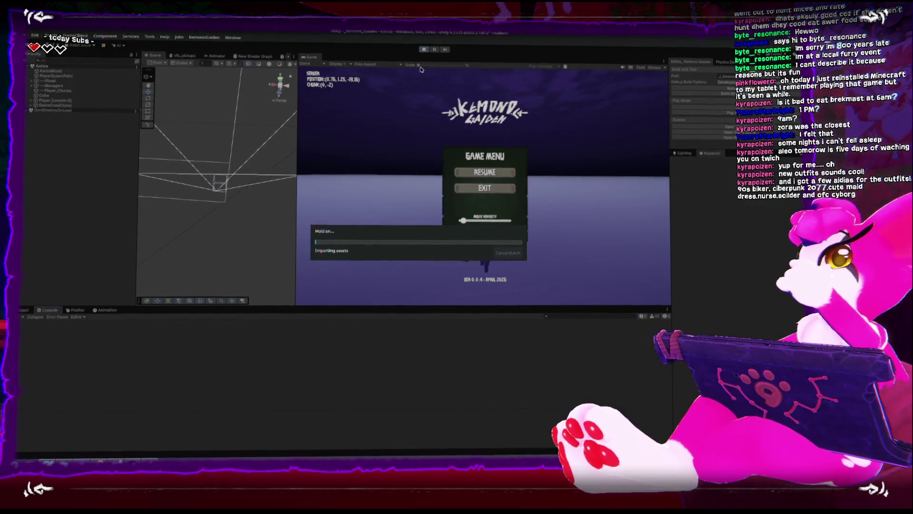
Restart Play mode, host a new game, and return to gameplay from the in-game menu
{"action": "key", "text": "ctrl+p"}
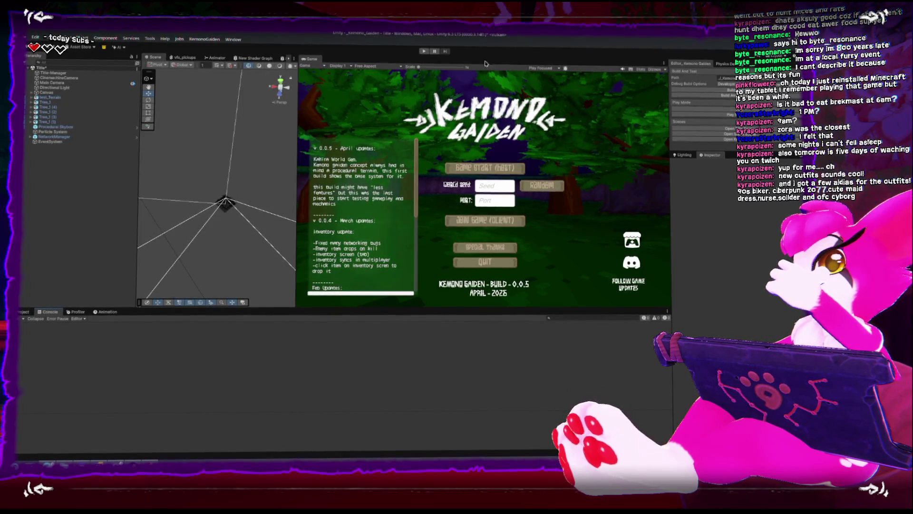
{"action": "left_click", "coordinate": [422, 53]}
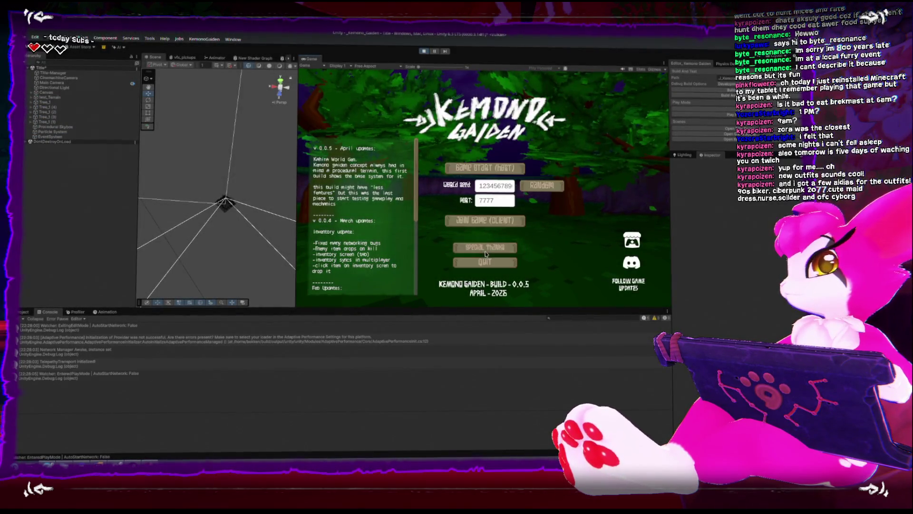
{"action": "left_click", "coordinate": [483, 169]}
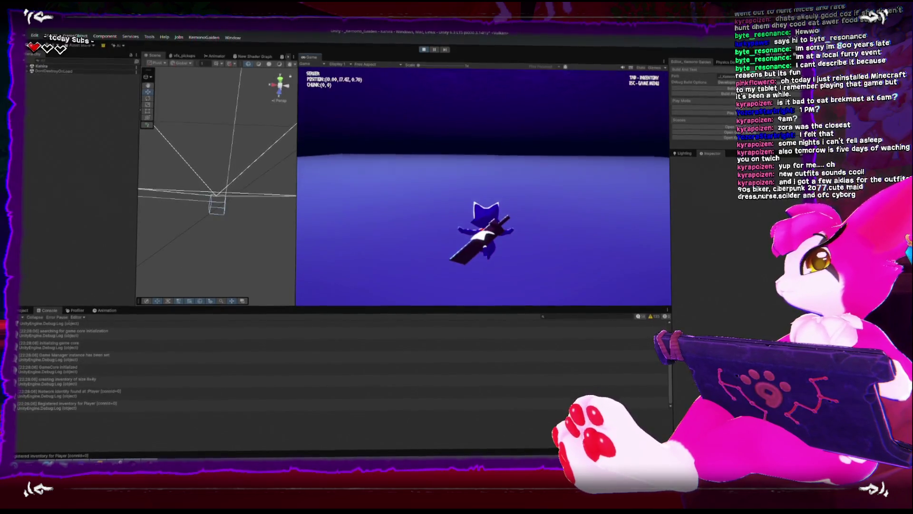
{"action": "key", "text": "Escape"}
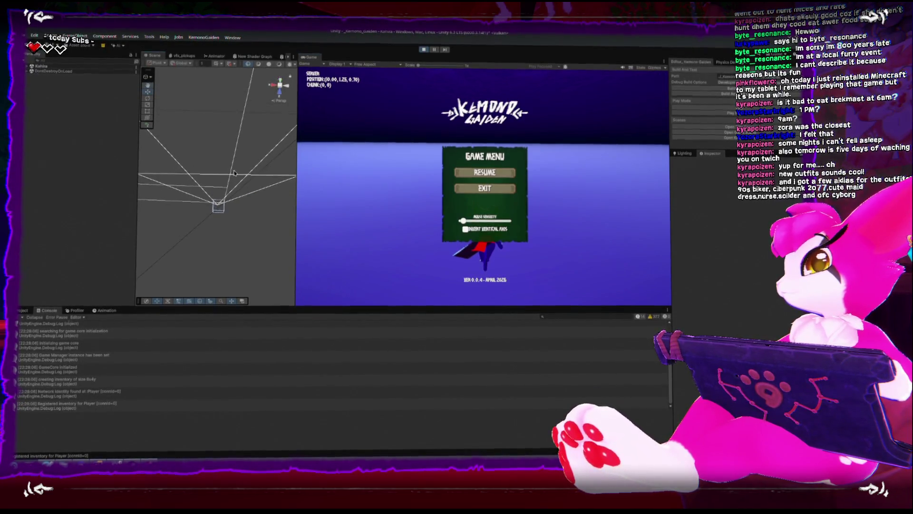
{"action": "key", "text": "Escape"}
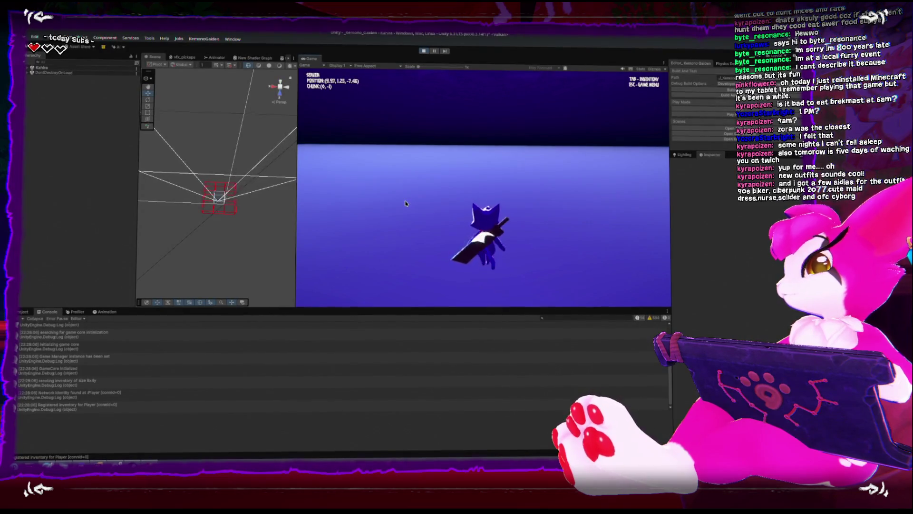
{"action": "key", "text": "Escape"}
{"action": "scroll", "coordinate": [203, 192], "scroll_direction": "up", "scroll_amount": 2}
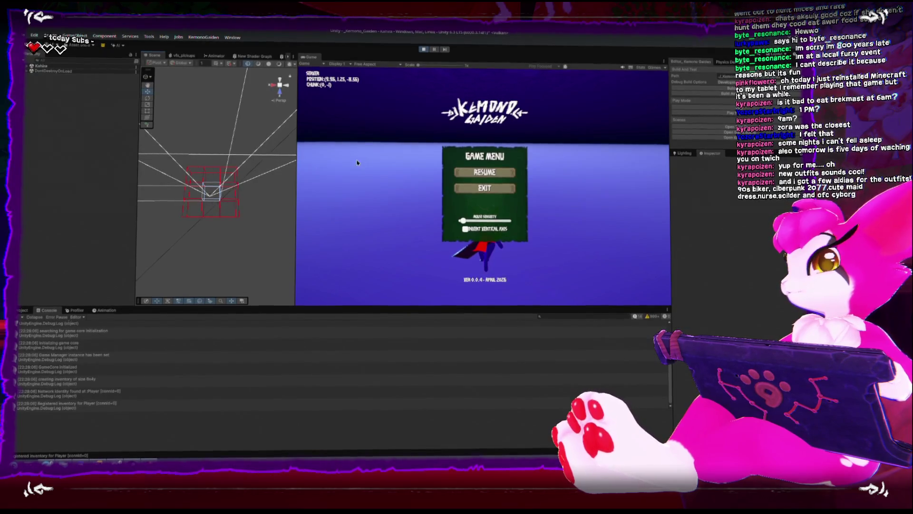
{"action": "key", "text": "Escape"}
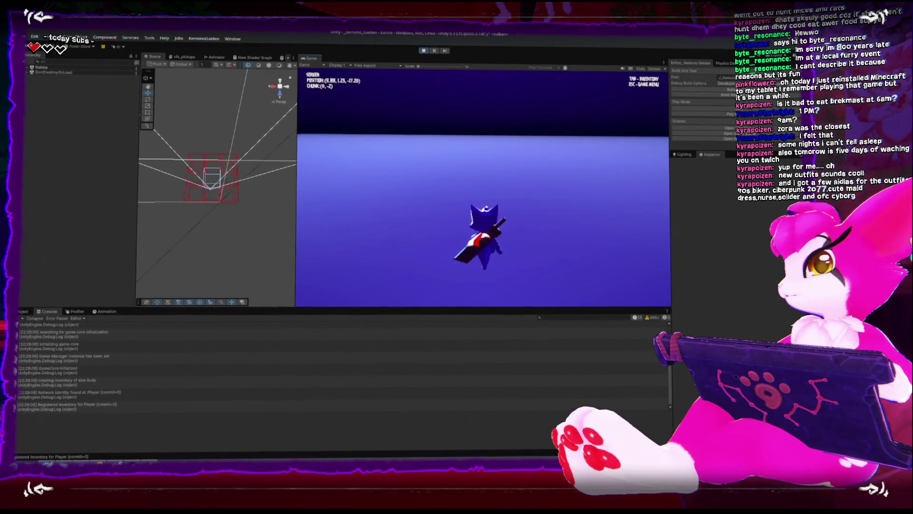
Walk the player forward across several chunks while orbiting the Scene view to watch the chunk grid
{"action": "key", "text": "w"}
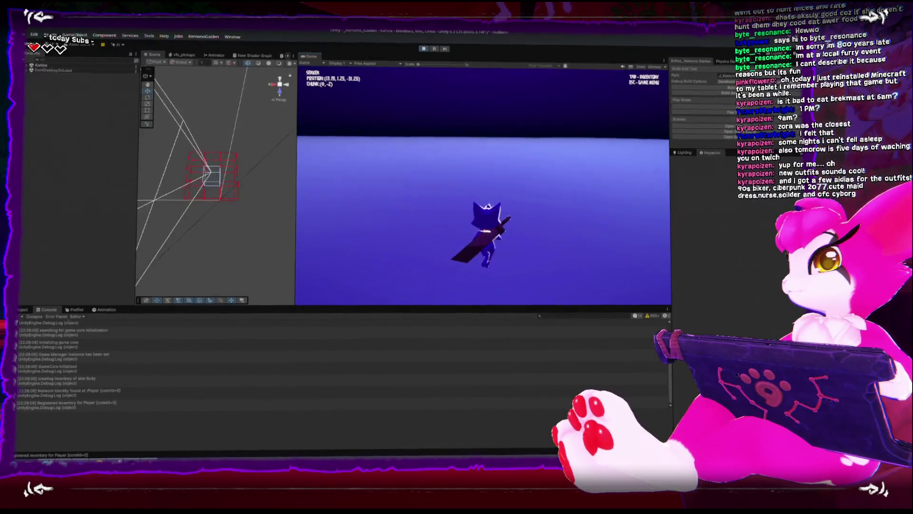
{"action": "key", "text": "w"}
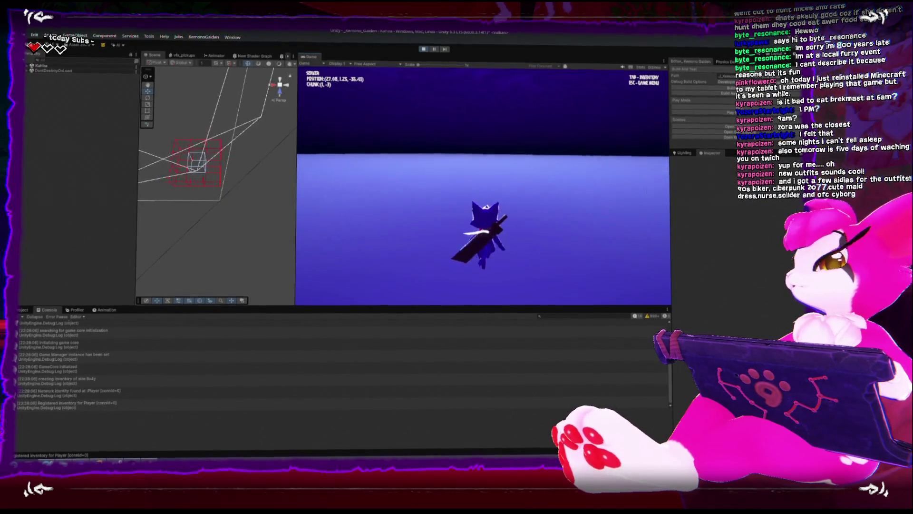
{"action": "key", "text": "Escape"}
{"action": "mouse_move", "coordinate": [223, 181]}
{"action": "left_mouse_down"}
{"action": "mouse_move", "coordinate": [257, 190]}
{"action": "mouse_move", "coordinate": [233, 181]}
{"action": "mouse_move", "coordinate": [247, 186]}
{"action": "left_mouse_up"}
{"action": "left_click", "coordinate": [485, 172]}
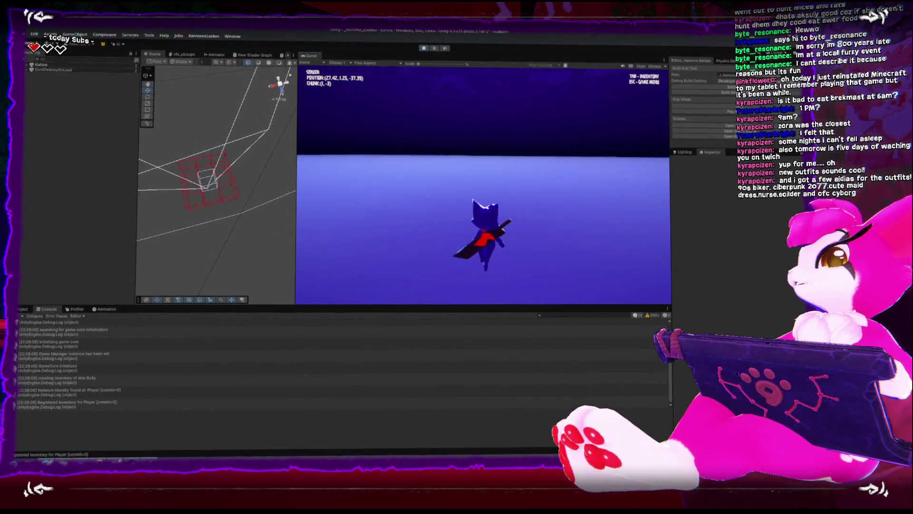
{"action": "key", "text": "w"}
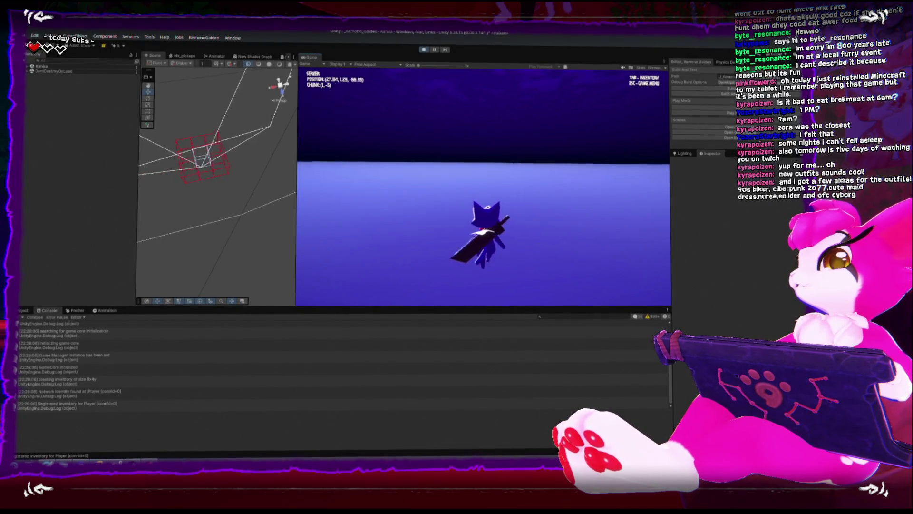
{"action": "key", "text": "Escape"}
{"action": "mouse_move", "coordinate": [246, 117]}
{"action": "left_mouse_down"}
{"action": "mouse_move", "coordinate": [273, 163]}
{"action": "mouse_move", "coordinate": [228, 204]}
{"action": "left_mouse_up"}
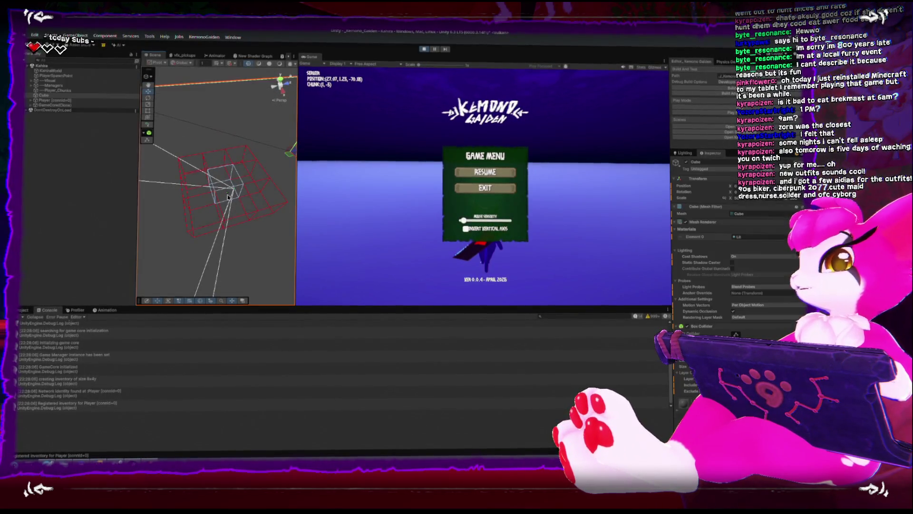
Select the player's Sword and orbit the Scene view around it, then return to Rider
{"action": "left_click", "coordinate": [238, 209]}
{"action": "mouse_move", "coordinate": [247, 223]}
{"action": "left_mouse_down"}
{"action": "mouse_move", "coordinate": [197, 157]}
{"action": "mouse_move", "coordinate": [260, 178]}
{"action": "mouse_move", "coordinate": [221, 175]}
{"action": "left_mouse_up"}
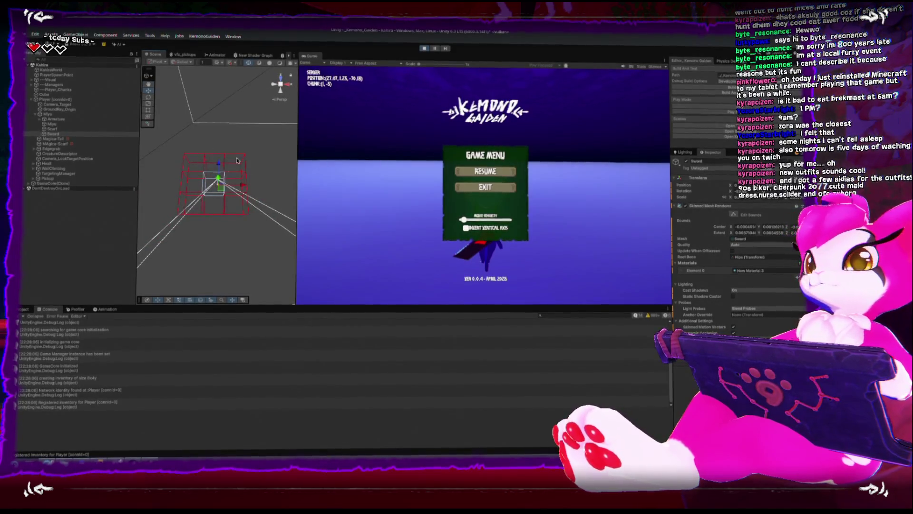
{"action": "mouse_move", "coordinate": [195, 187]}
{"action": "left_mouse_down"}
{"action": "mouse_move", "coordinate": [159, 179]}
{"action": "mouse_move", "coordinate": [237, 197]}
{"action": "mouse_move", "coordinate": [231, 143]}
{"action": "left_mouse_up"}
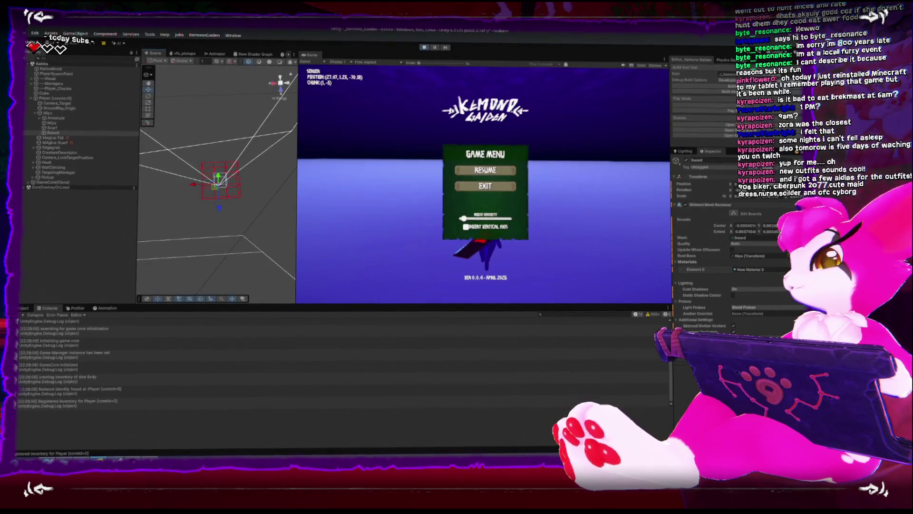
{"action": "key", "text": "alt+Tab"}
{"action": "scroll", "coordinate": [269, 252], "scroll_direction": "down", "scroll_amount": 10}
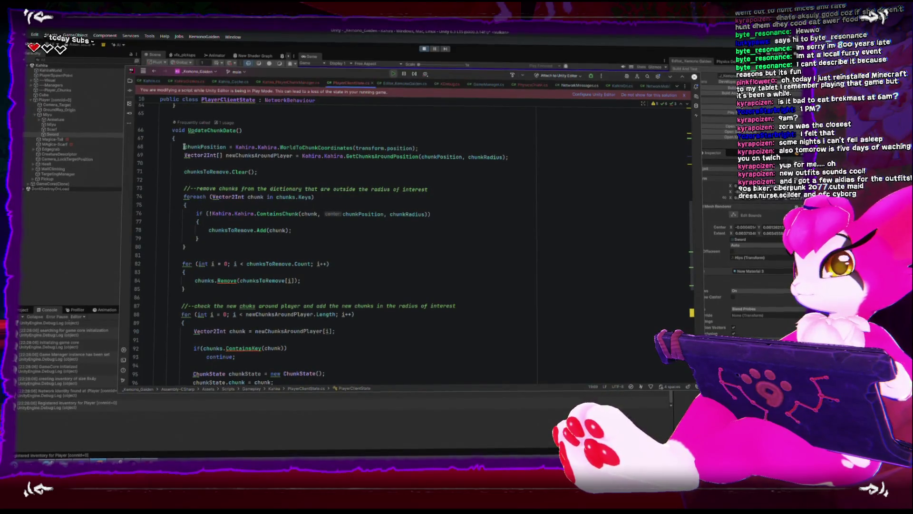
Delete the empty line after the UpdateChunkData method
{"action": "scroll", "coordinate": [204, 230], "scroll_direction": "down", "scroll_amount": 5}
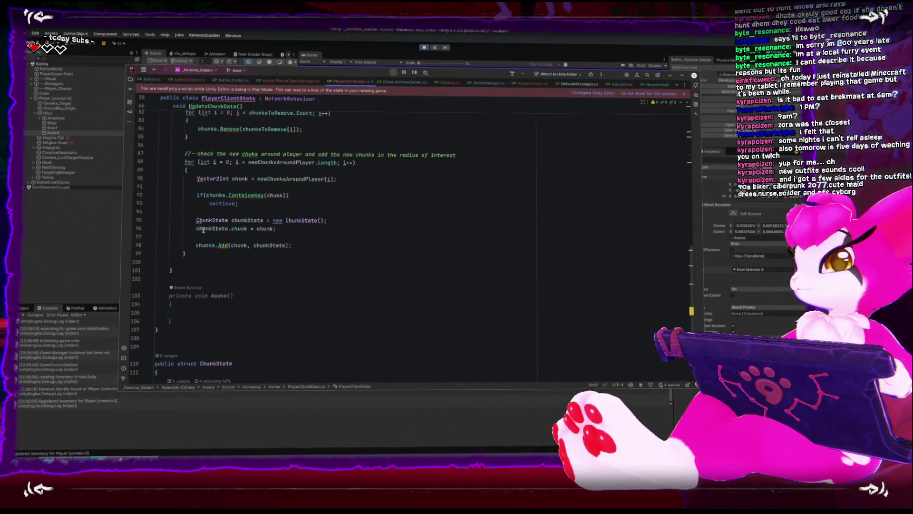
{"action": "left_click", "coordinate": [207, 258]}
{"action": "key", "text": "BackSpace"}
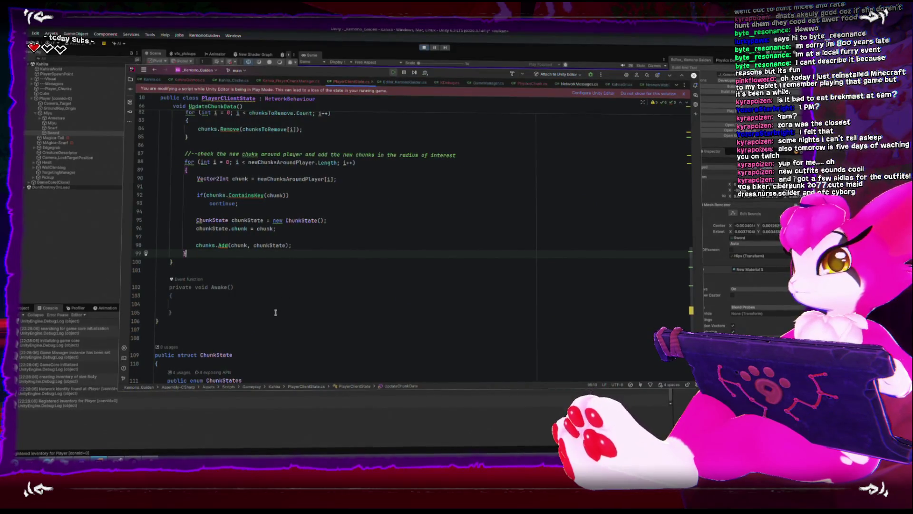
Review the chunksToRemove removal and ChunkState adding loops in UpdateChunkData, then return to Unity
{"action": "scroll", "coordinate": [292, 306], "scroll_direction": "up", "scroll_amount": 7}
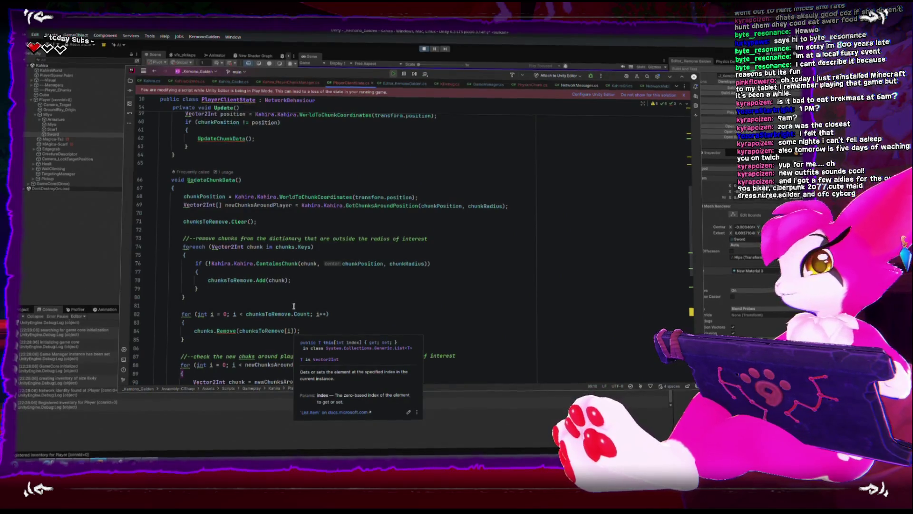
{"action": "scroll", "coordinate": [294, 306], "scroll_direction": "down", "scroll_amount": 6}
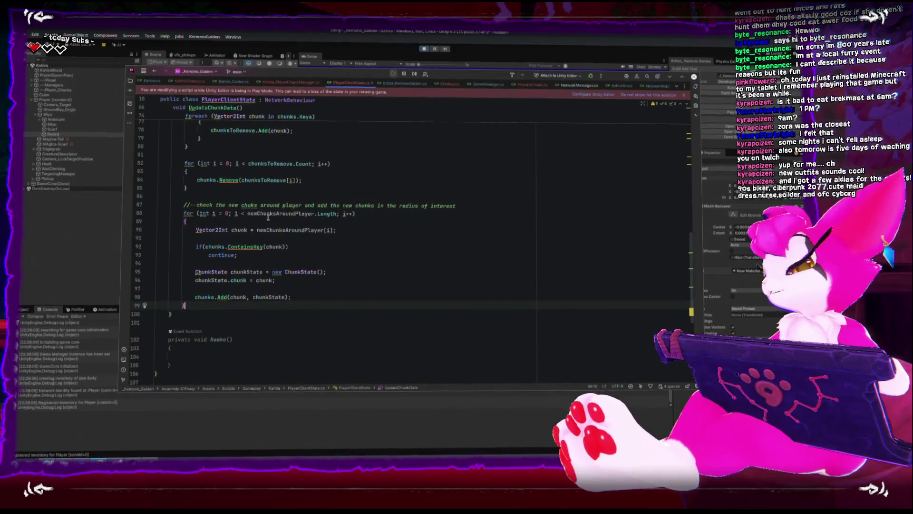
{"action": "scroll", "coordinate": [280, 221], "scroll_direction": "up", "scroll_amount": 6}
{"action": "scroll", "coordinate": [276, 216], "scroll_direction": "up", "scroll_amount": 3}
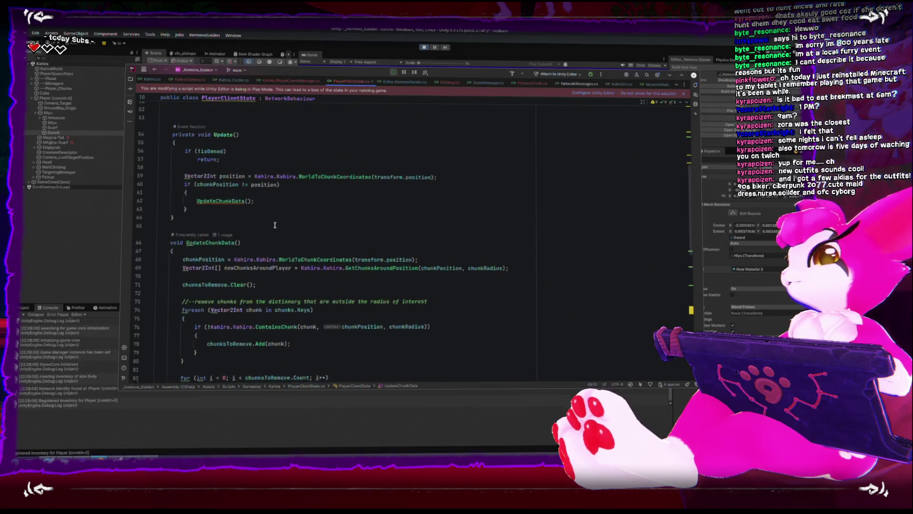
{"action": "scroll", "coordinate": [330, 256], "scroll_direction": "down", "scroll_amount": 10}
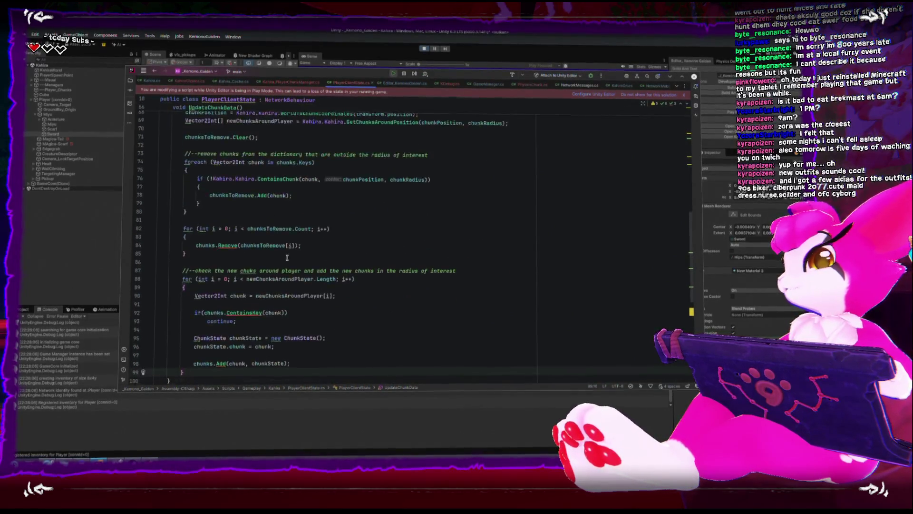
{"action": "scroll", "coordinate": [237, 245], "scroll_direction": "up", "scroll_amount": 6}
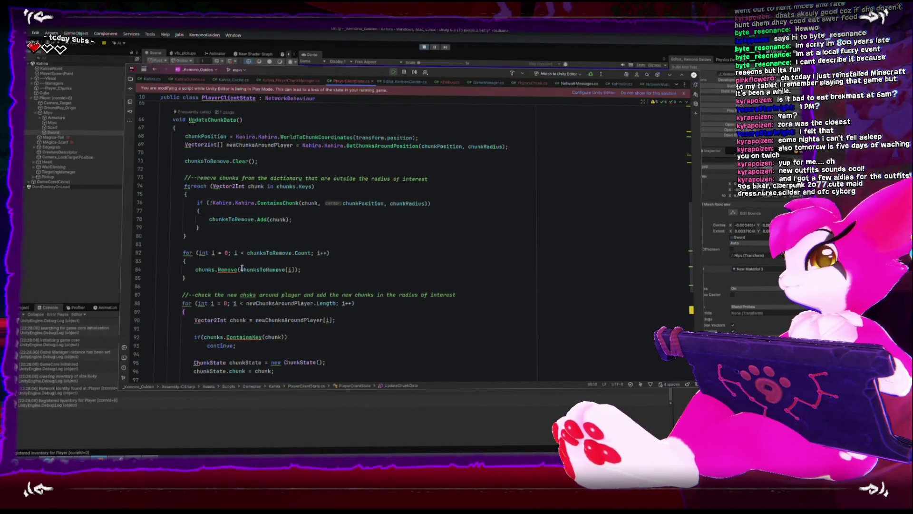
{"action": "scroll", "coordinate": [242, 268], "scroll_direction": "down", "scroll_amount": 4}
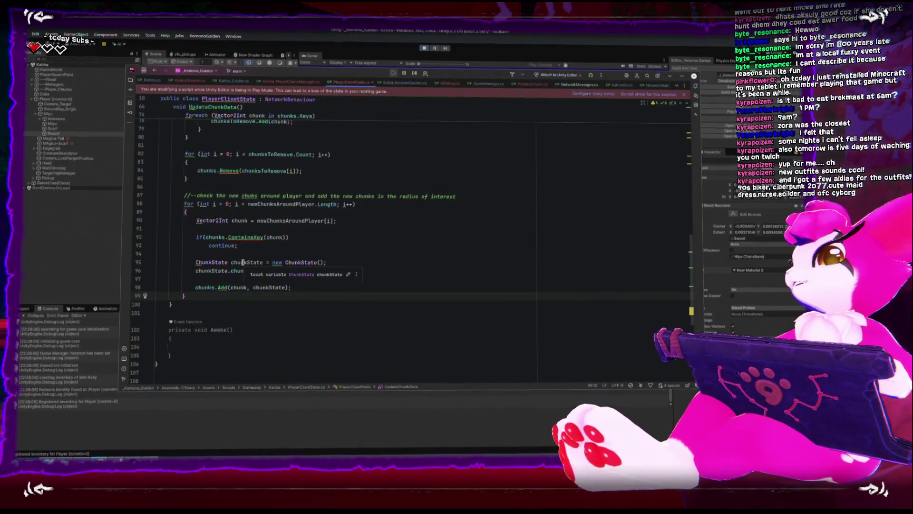
{"action": "scroll", "coordinate": [236, 188], "scroll_direction": "up", "scroll_amount": 5}
{"action": "scroll", "coordinate": [236, 228], "scroll_direction": "down", "scroll_amount": 2}
{"action": "scroll", "coordinate": [235, 229], "scroll_direction": "up", "scroll_amount": 3}
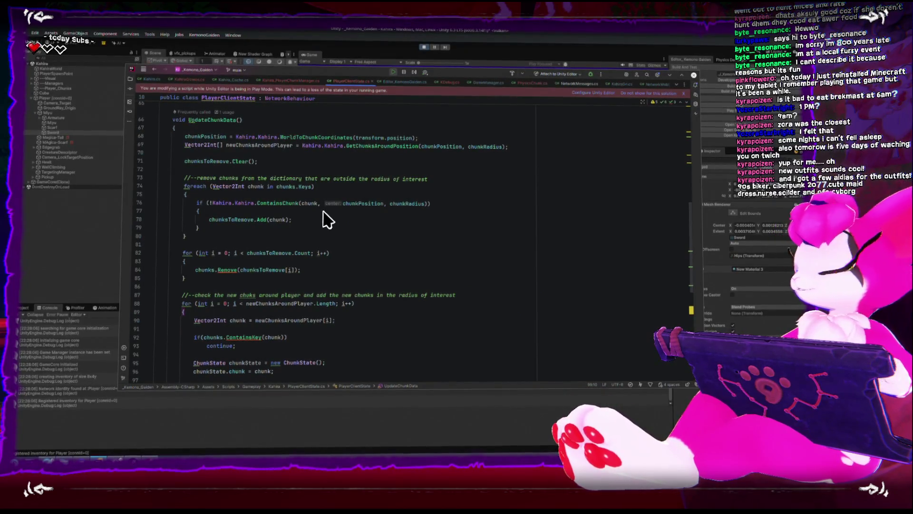
{"action": "scroll", "coordinate": [323, 219], "scroll_direction": "down", "scroll_amount": 4}
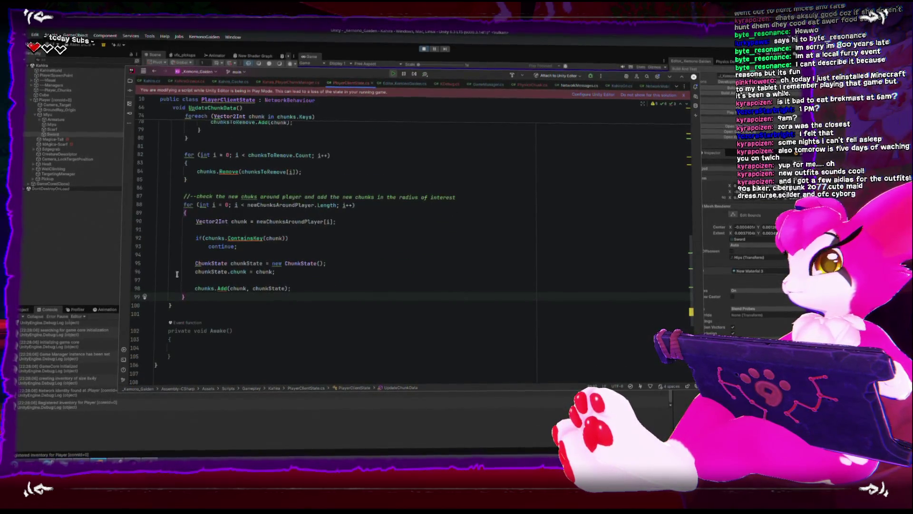
{"action": "scroll", "coordinate": [223, 215], "scroll_direction": "up", "scroll_amount": 3}
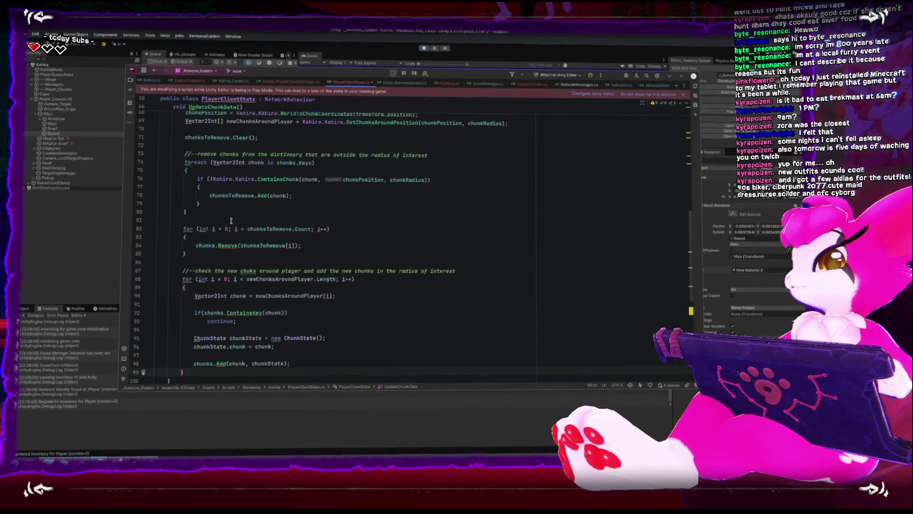
{"action": "scroll", "coordinate": [217, 271], "scroll_direction": "down", "scroll_amount": 1}
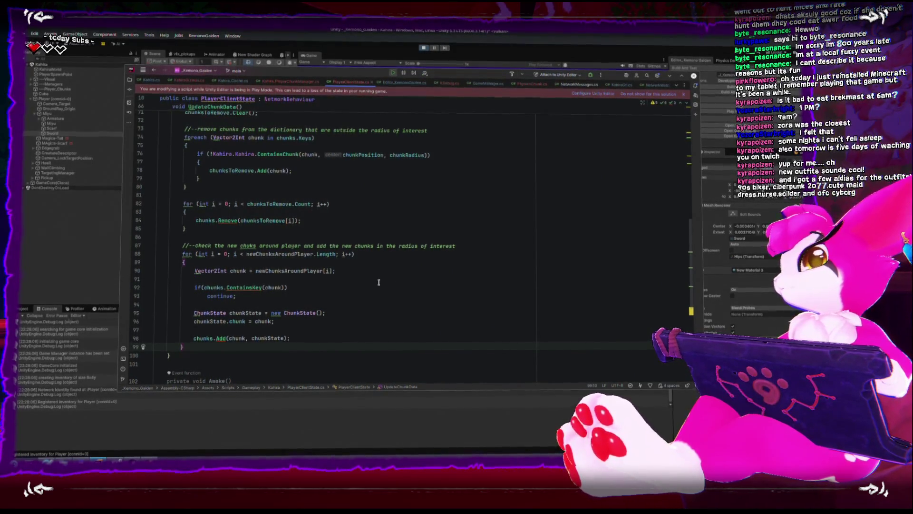
{"action": "scroll", "coordinate": [378, 281], "scroll_direction": "up", "scroll_amount": 3}
{"action": "scroll", "coordinate": [378, 279], "scroll_direction": "down", "scroll_amount": 2}
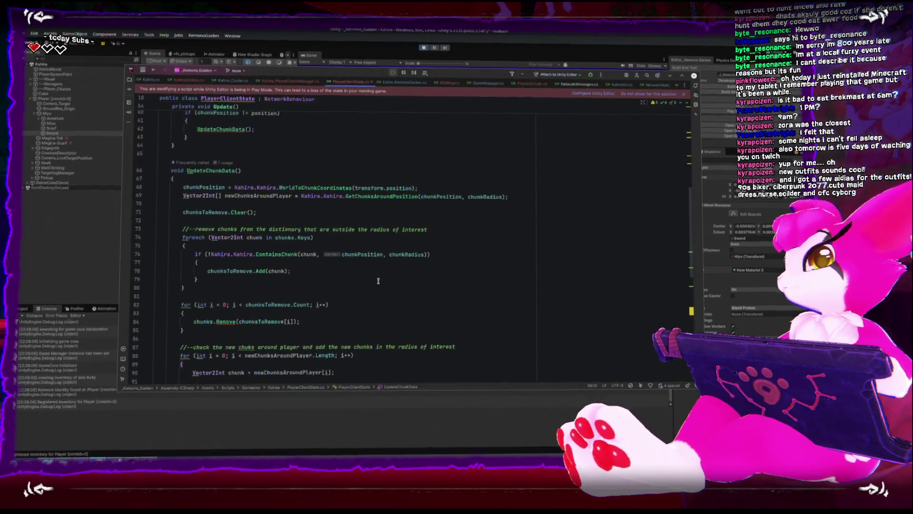
{"action": "scroll", "coordinate": [379, 276], "scroll_direction": "up", "scroll_amount": 5}
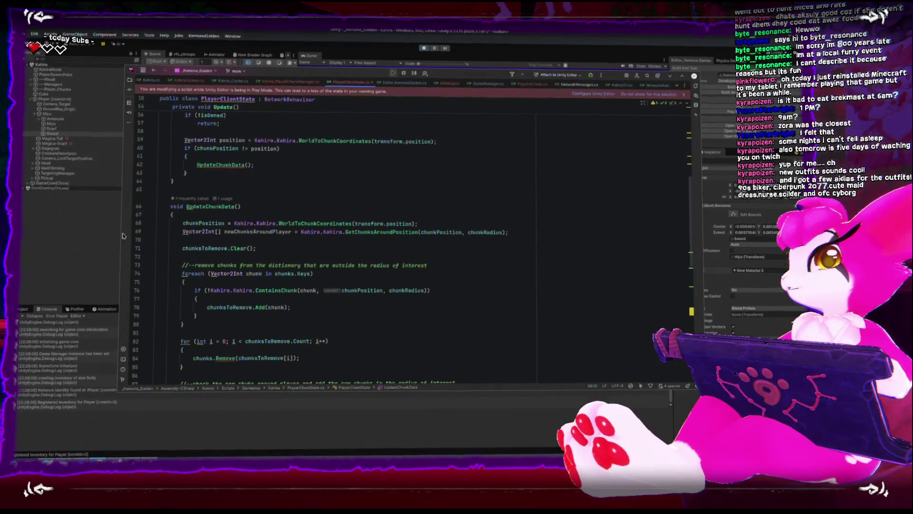
{"action": "left_click", "coordinate": [123, 236]}
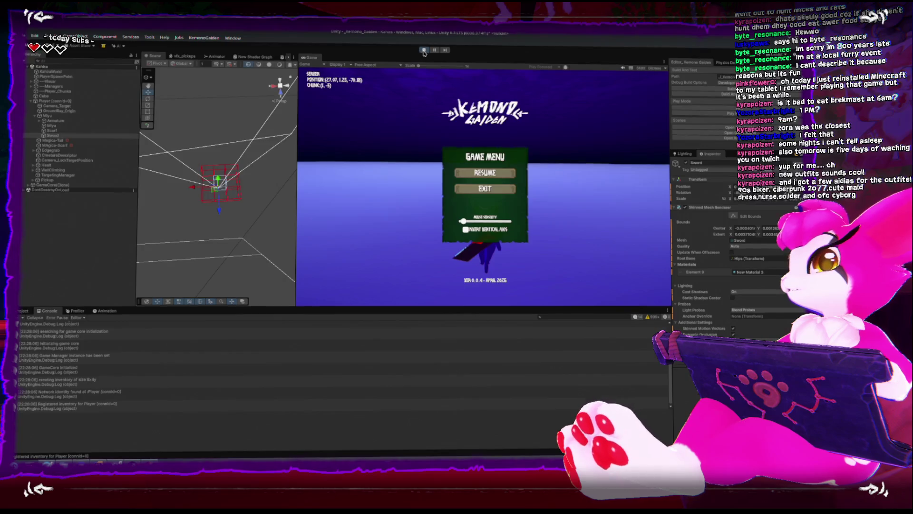
Stop Play mode, clear the Console, and Build and Run, saving the modified Title scene
{"action": "left_click", "coordinate": [424, 50]}
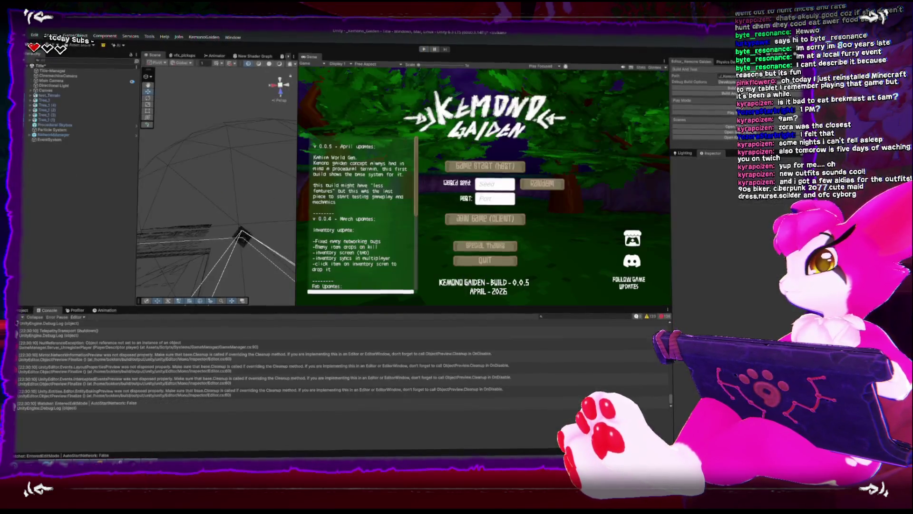
{"action": "left_click", "coordinate": [29, 318]}
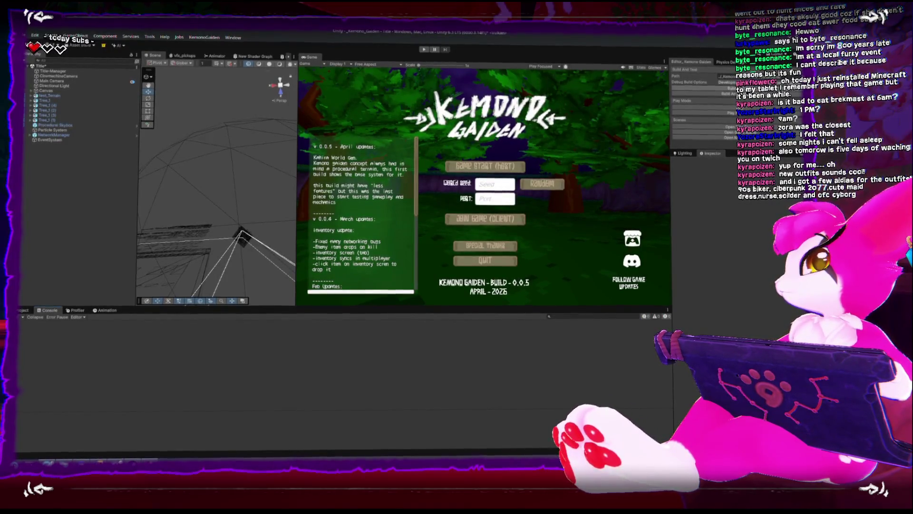
{"action": "key", "text": "ctrl+b"}
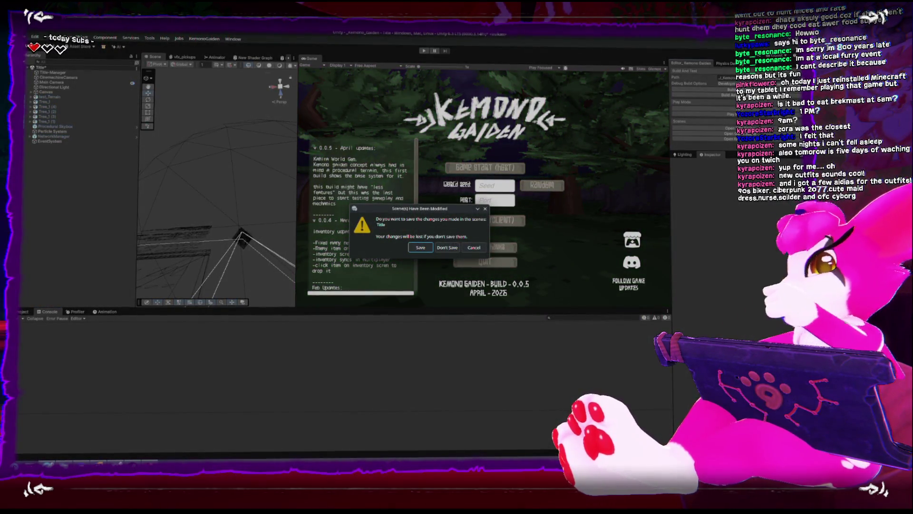
{"action": "left_click", "coordinate": [426, 248]}
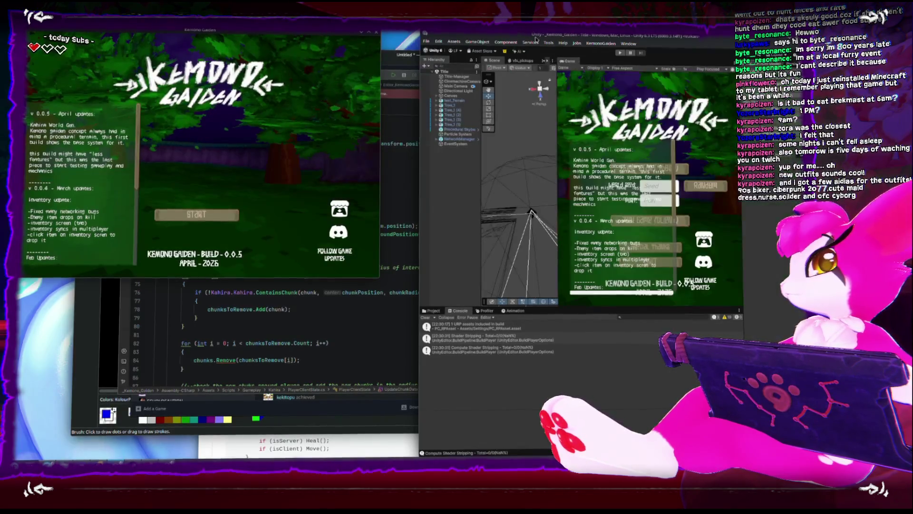
Deactivate the Scroll View holding the title screen's update notes
{"action": "left_click_drag", "start_coordinate": [419, 192], "coordinate": [357, 192]}
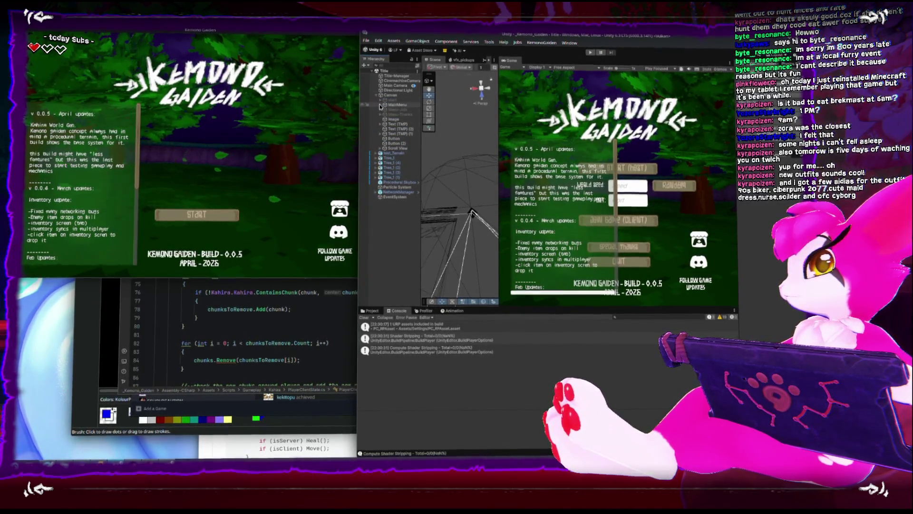
{"action": "left_click", "coordinate": [397, 148]}
{"action": "key", "text": "alt+shift+a"}
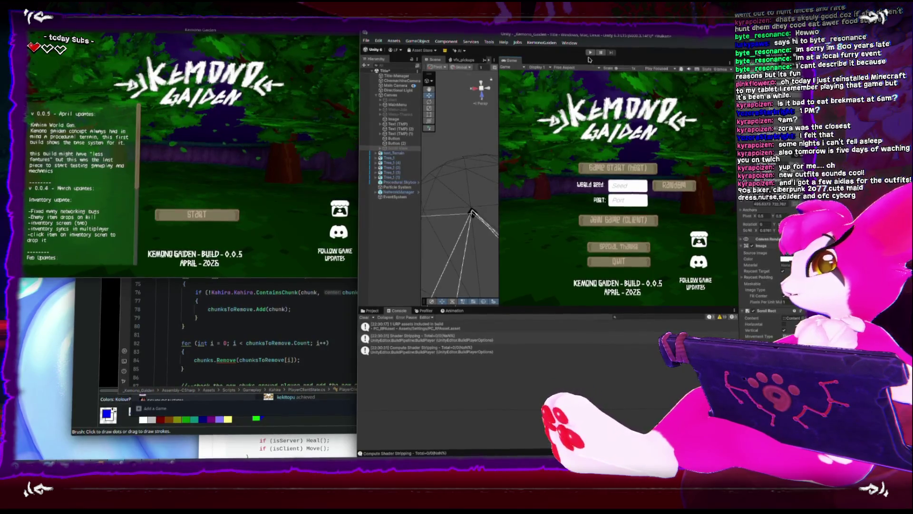
Enter Play mode and host a game via START and Game Start (Host)
{"action": "left_click_drag", "start_coordinate": [499, 164], "coordinate": [551, 164]}
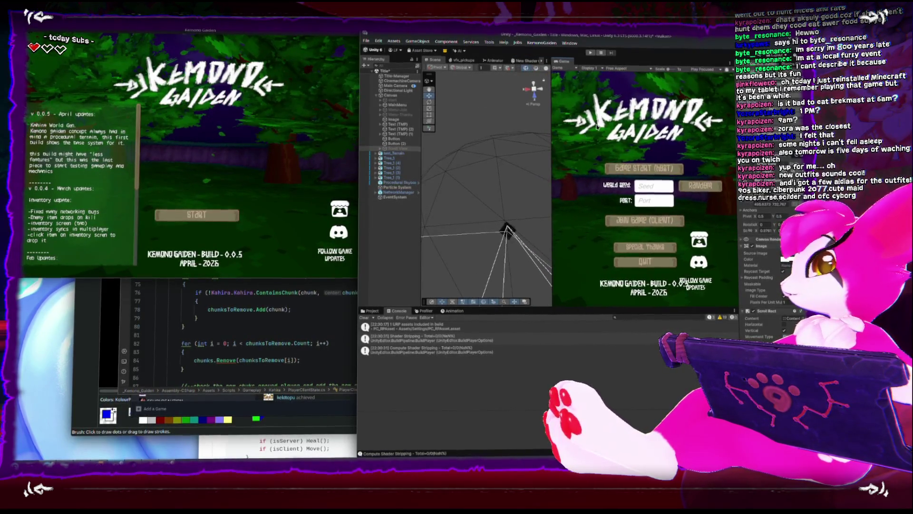
{"action": "left_click", "coordinate": [590, 53]}
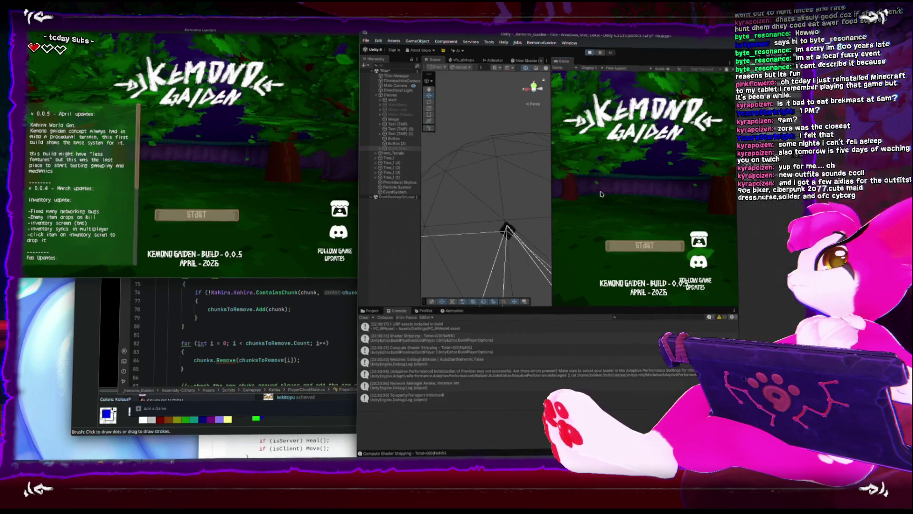
{"action": "left_click", "coordinate": [642, 244]}
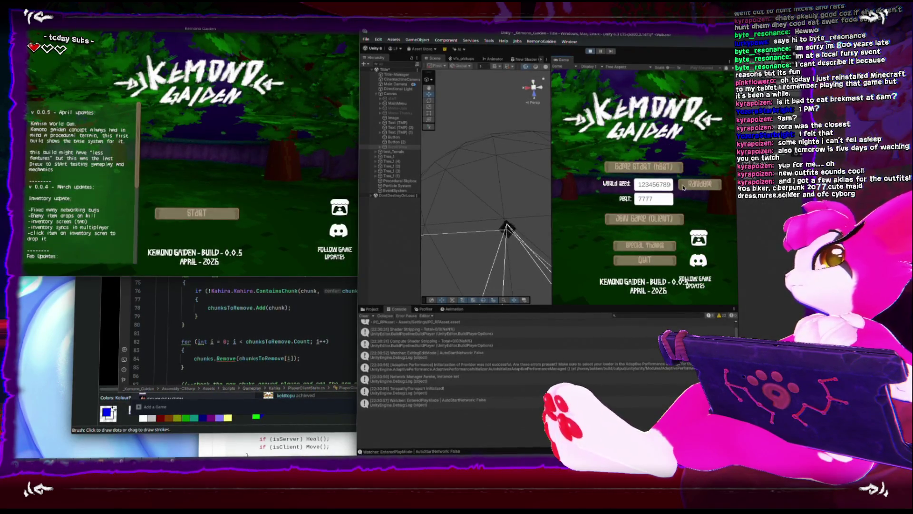
{"action": "left_click", "coordinate": [644, 167]}
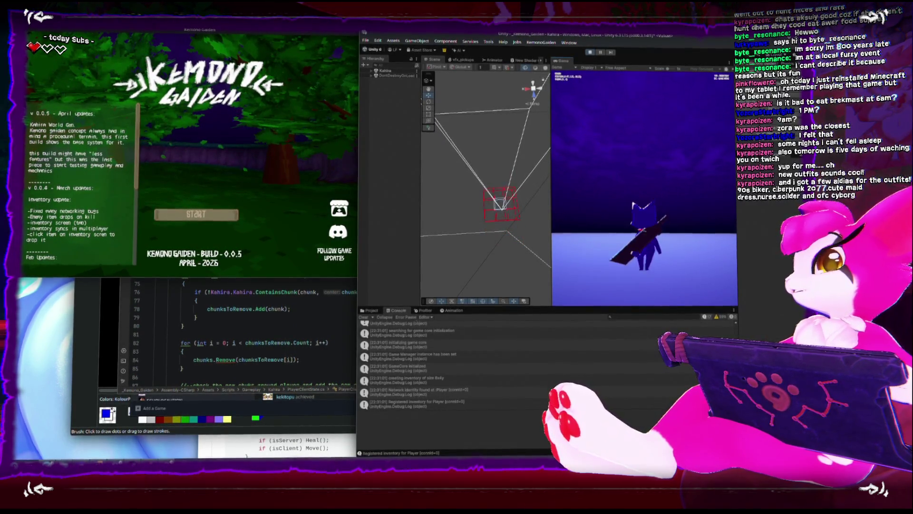
Connect the standalone build as a client to the localhost host
{"action": "key", "text": "Escape"}
{"action": "left_click", "coordinate": [196, 214]}
{"action": "left_click", "coordinate": [196, 210]}
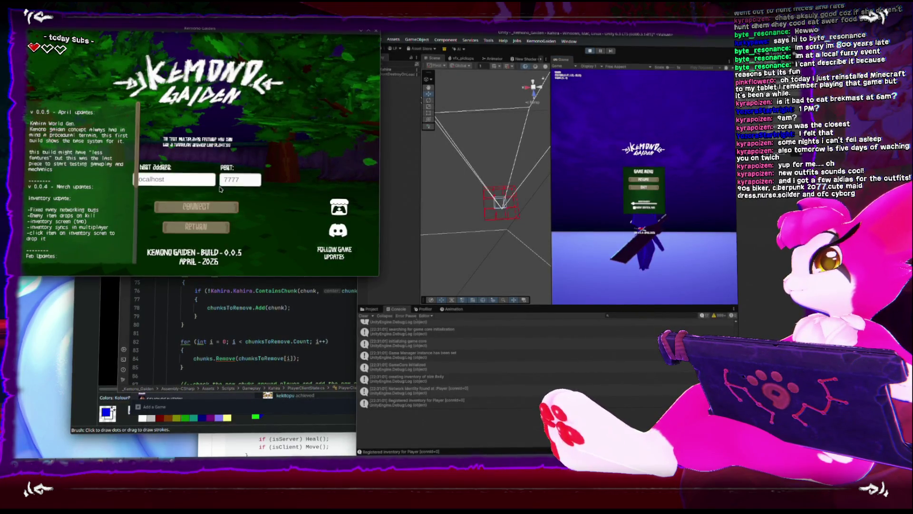
{"action": "left_click", "coordinate": [222, 209]}
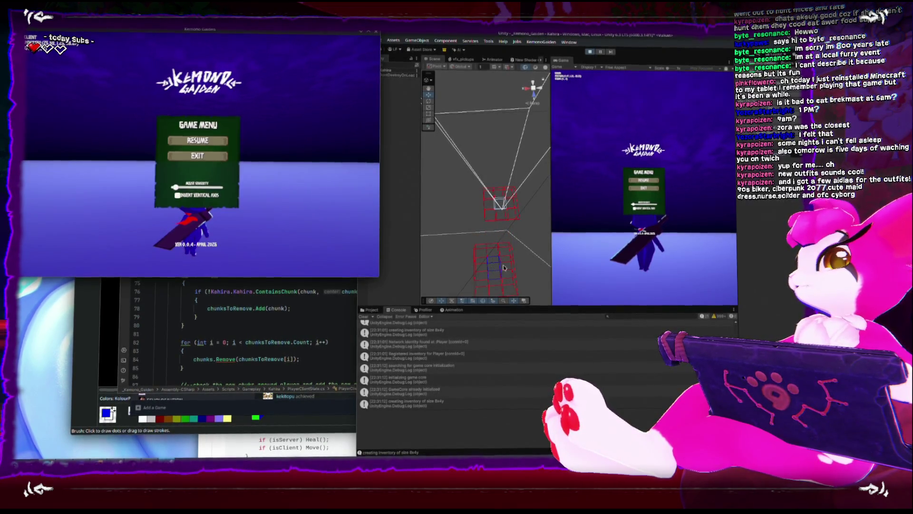
Orbit the Scene view to inspect the chunk areas, then toggle the client's in-game menu
{"action": "left_click", "coordinate": [475, 196]}
{"action": "mouse_move", "coordinate": [476, 196]}
{"action": "left_mouse_down"}
{"action": "mouse_move", "coordinate": [464, 181]}
{"action": "mouse_move", "coordinate": [512, 153]}
{"action": "left_mouse_up"}
{"action": "left_click", "coordinate": [171, 80]}
{"action": "key", "text": "Escape"}
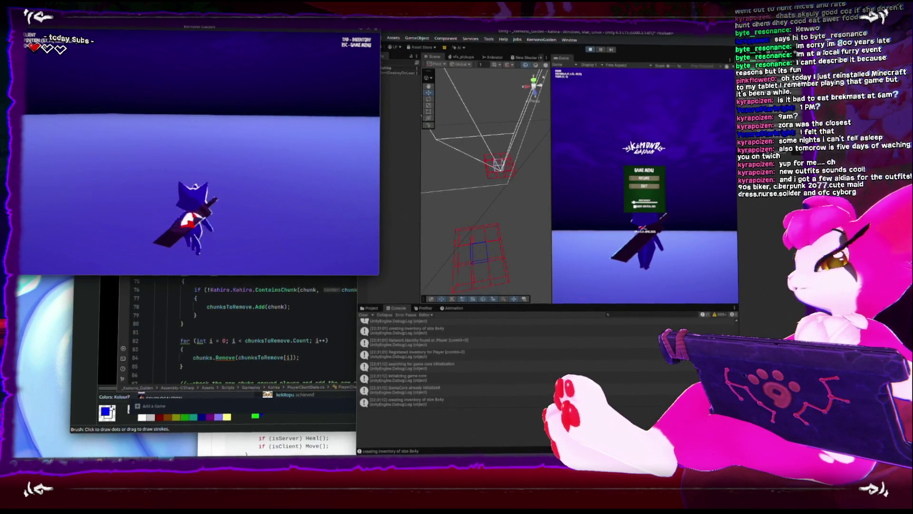
{"action": "key", "text": "Escape"}
{"action": "key", "text": "Escape"}
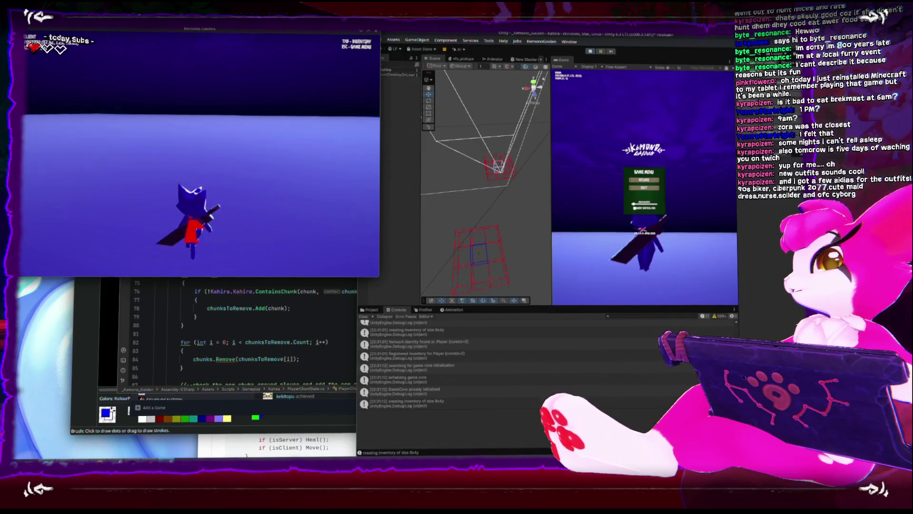
{"action": "key", "text": "Escape"}
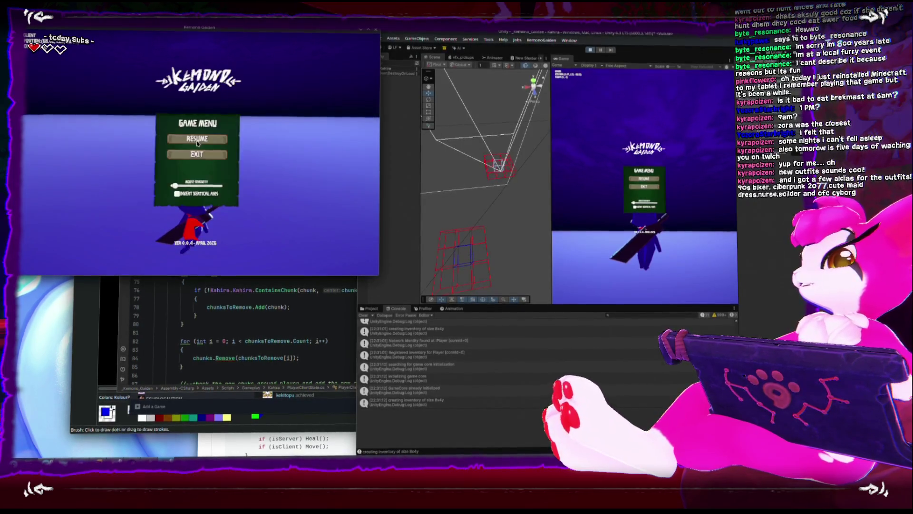